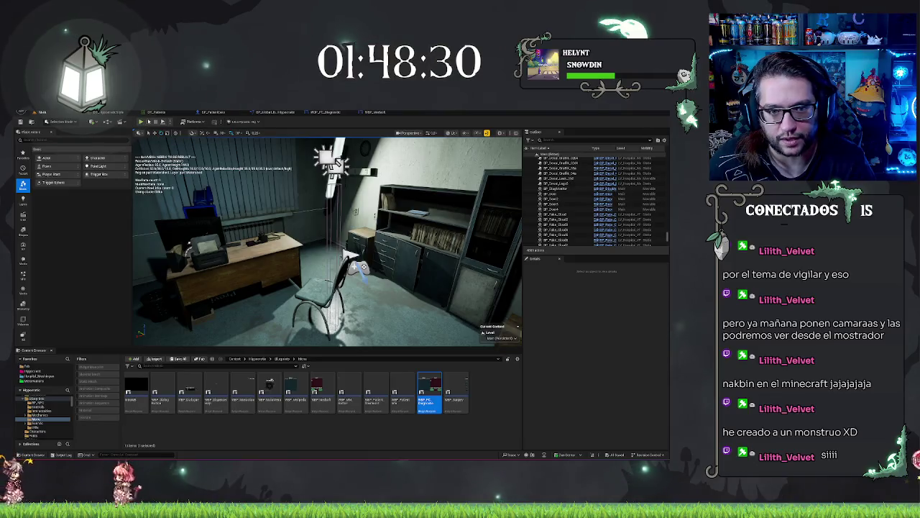
Step: Look over the Build options list and dismiss it without building
click(93, 113)
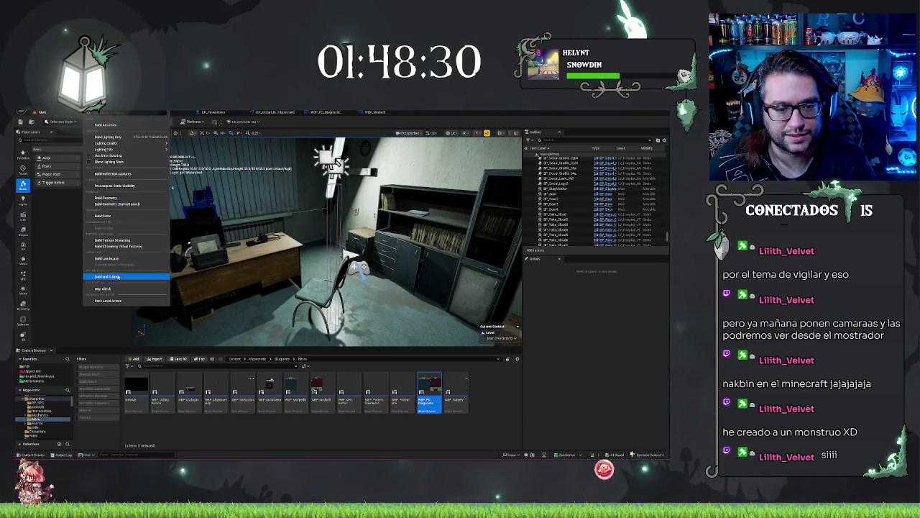
mouse_move(121, 151)
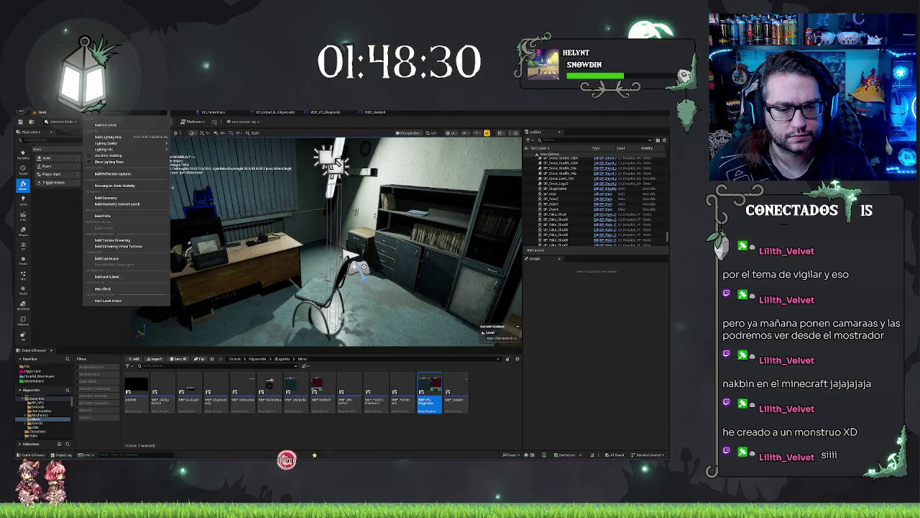
click(618, 144)
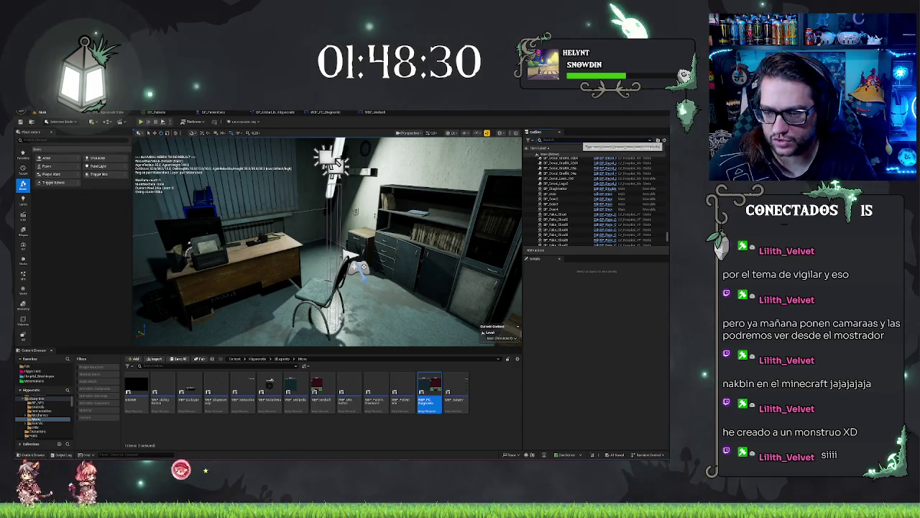
Step: Filter the Outliner for 'vol', select the NavMeshBoundsVolume and frame the consultation room door
text(vol)
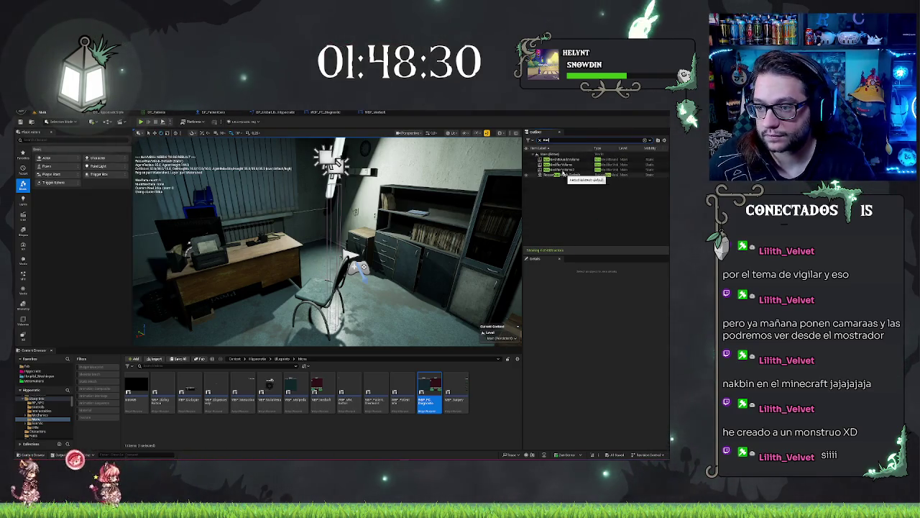
double_click(561, 159)
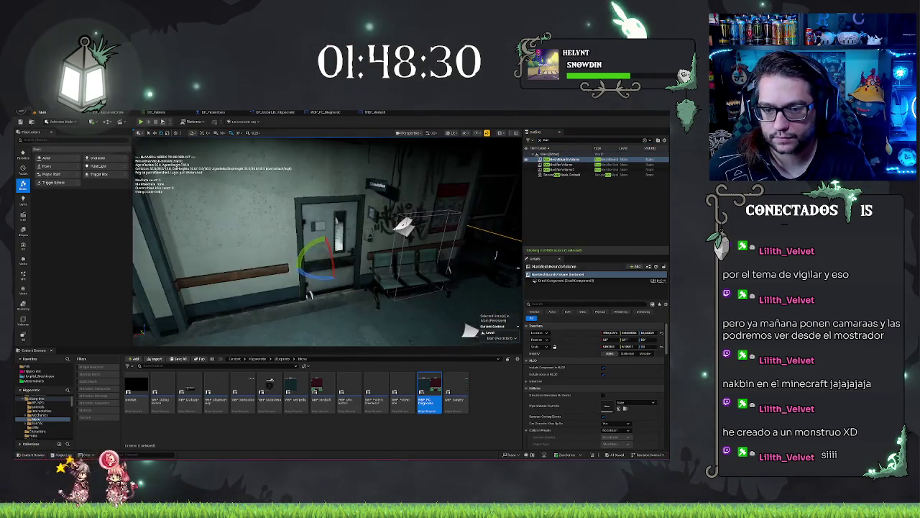
key(w)
click(309, 293)
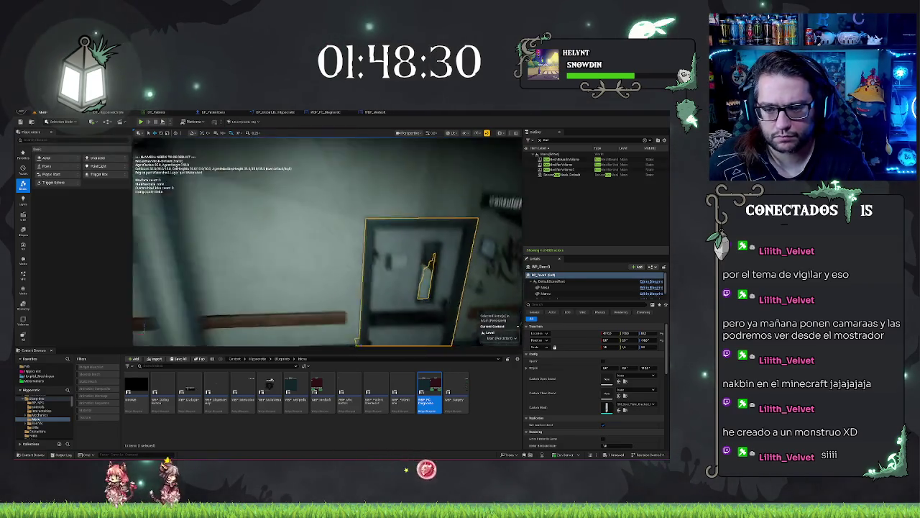
key(f)
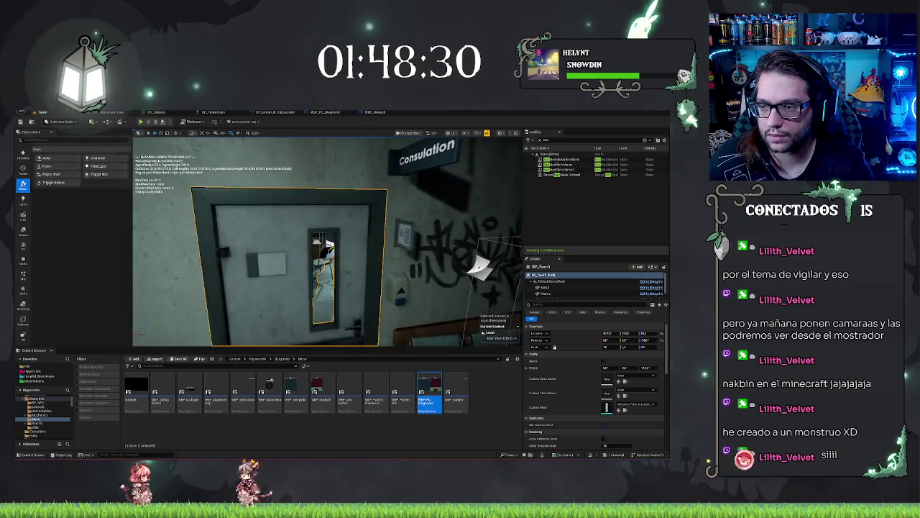
Step: Reselect the NavMeshBoundsVolume, save the level, and select the RecastNavMesh-Default actor
click(565, 159)
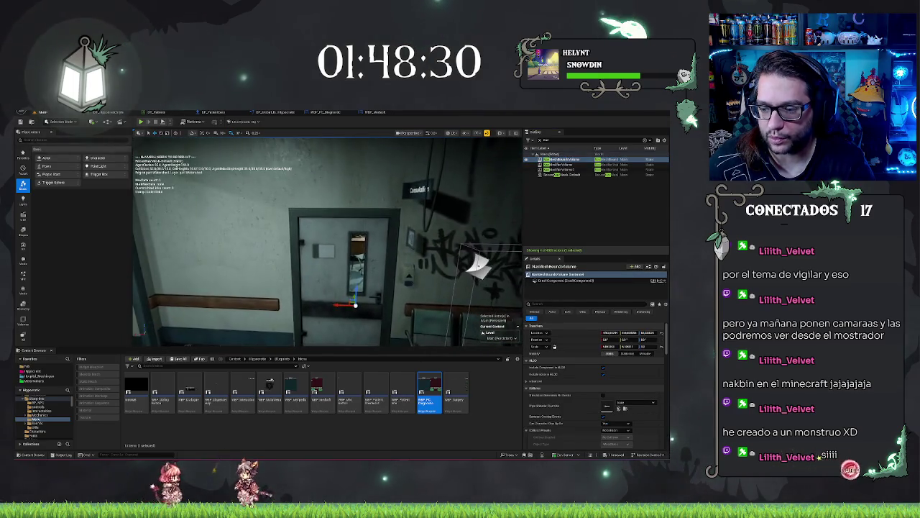
scroll(613, 400, down, 2)
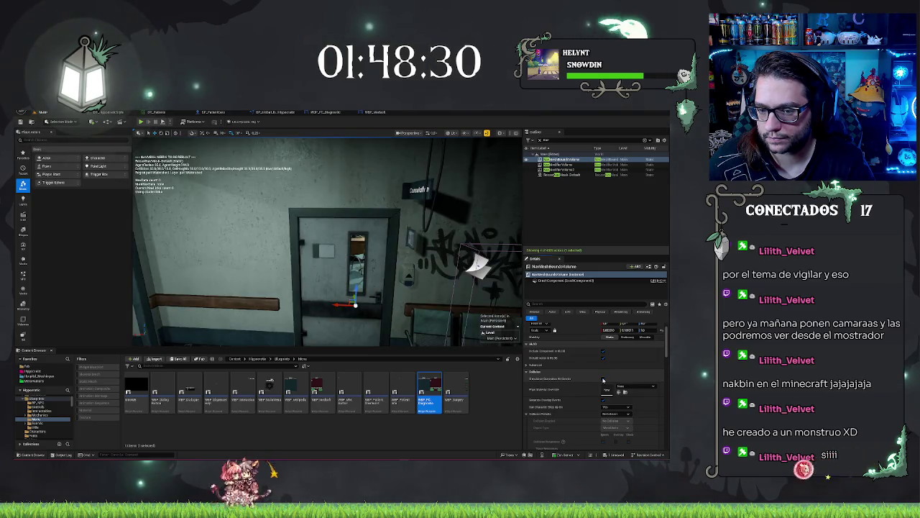
key(ctrl+s)
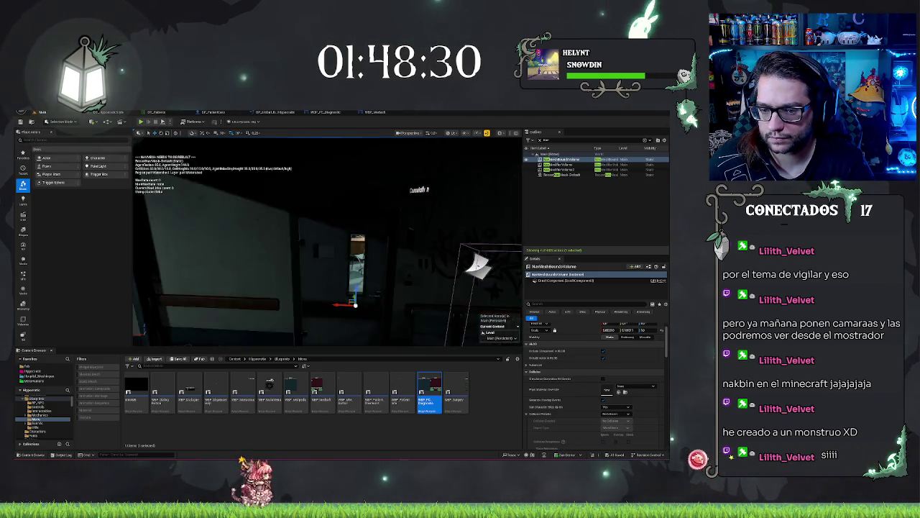
mouse_move(327, 240)
mouse_down()
mouse_move(301, 241)
mouse_move(327, 241)
mouse_move(317, 241)
mouse_up()
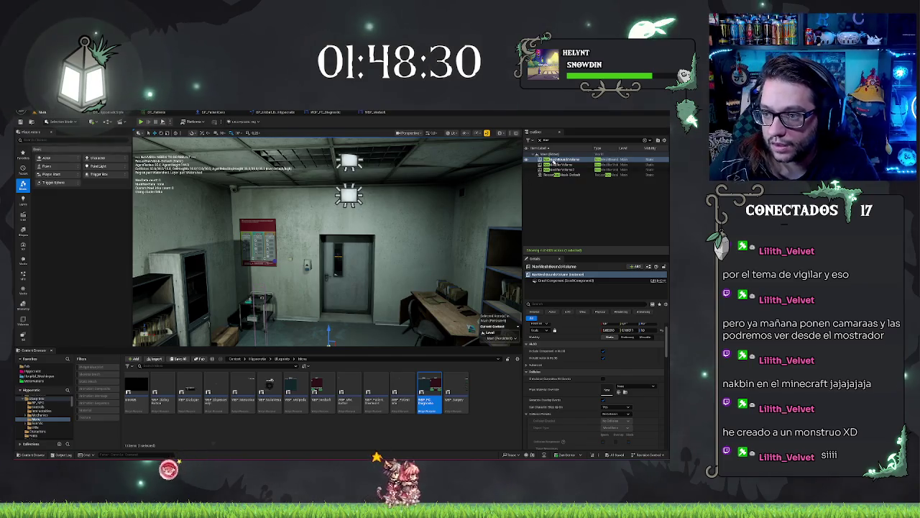
click(568, 175)
Step: In RecastNavMesh-Default's Generation settings, replace the Cell Size value with 10
scroll(583, 367, up, 2)
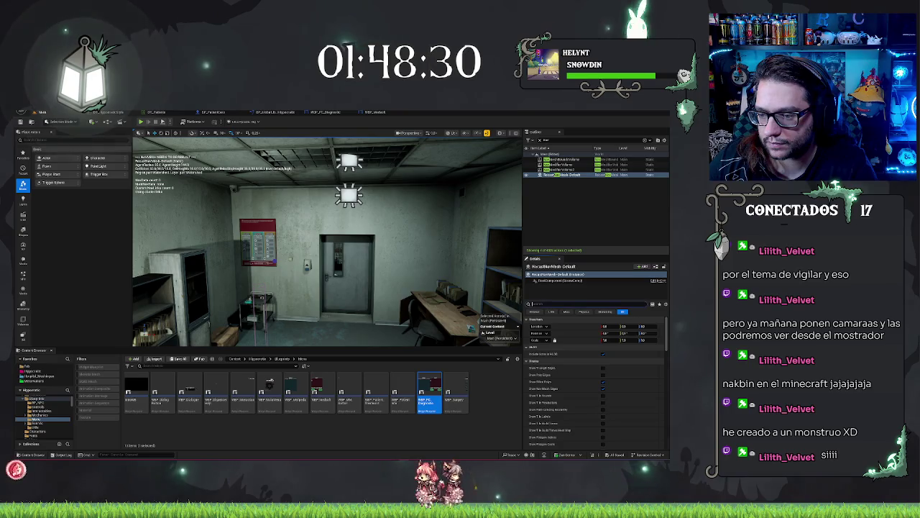
scroll(591, 349, down, 4)
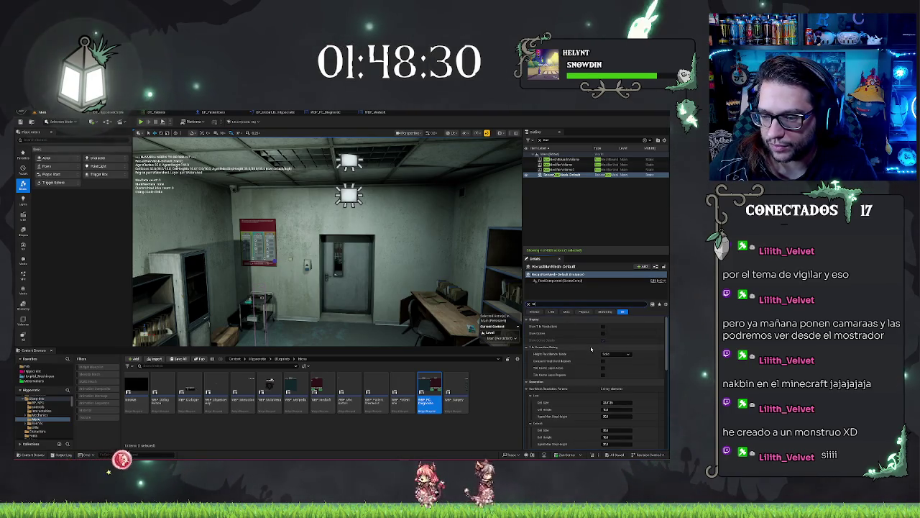
scroll(586, 345, down, 5)
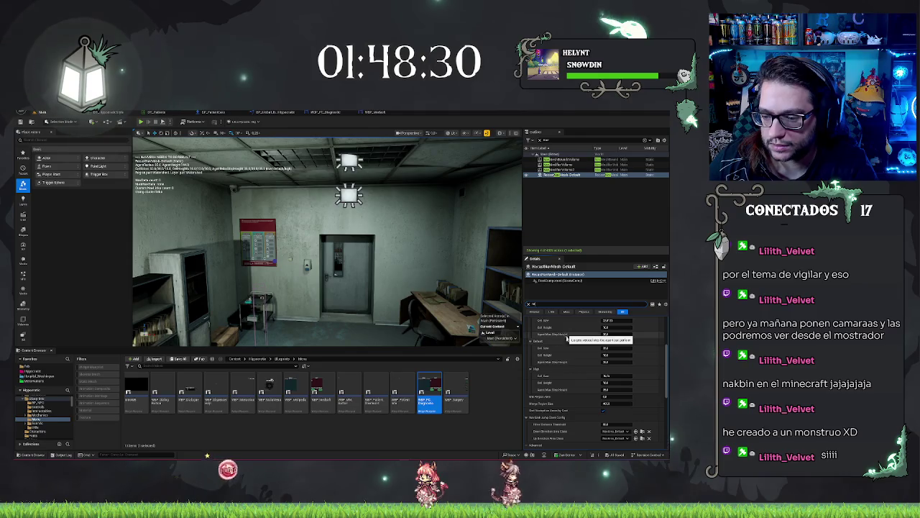
key(BackSpace)
text(10)
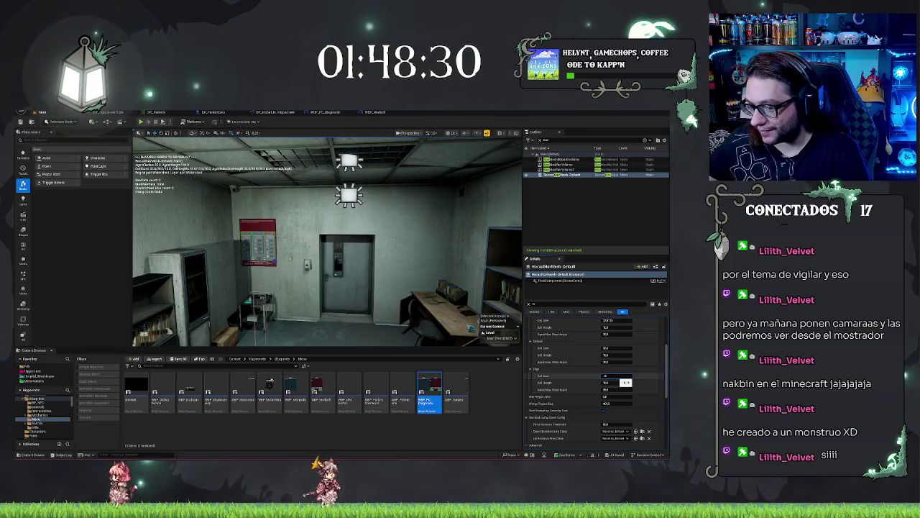
Step: Minimize the editor to the desktop so the crashed project can be relaunched
key(super+d)
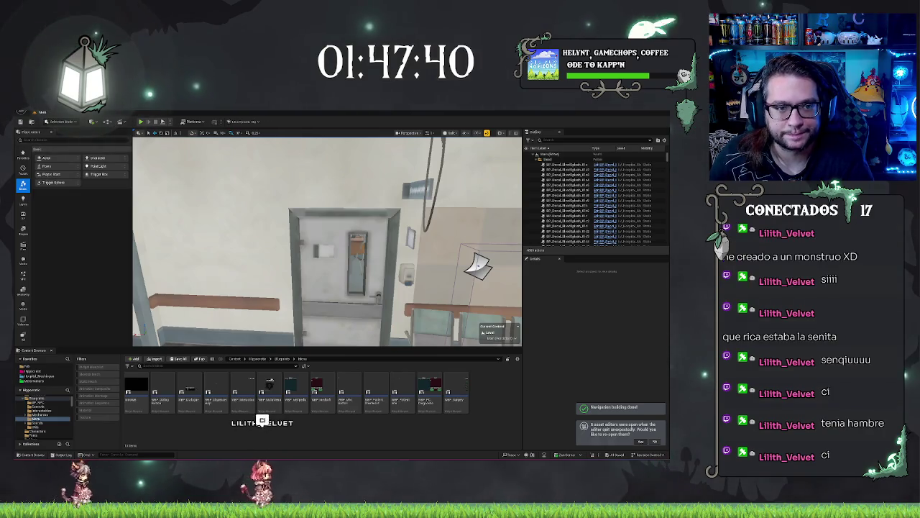
Step: Close the DT_Patients table and return to the hospital level, facing the green-floored room
key(alt+Tab)
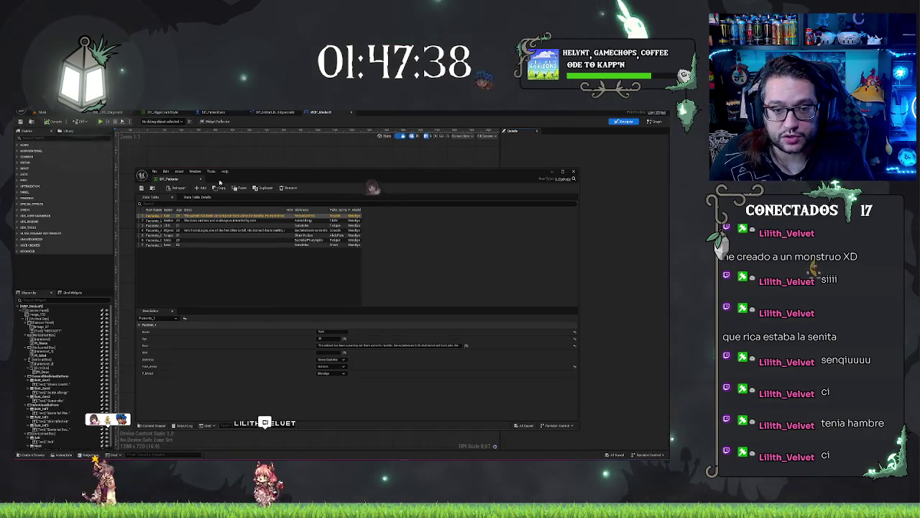
click(90, 113)
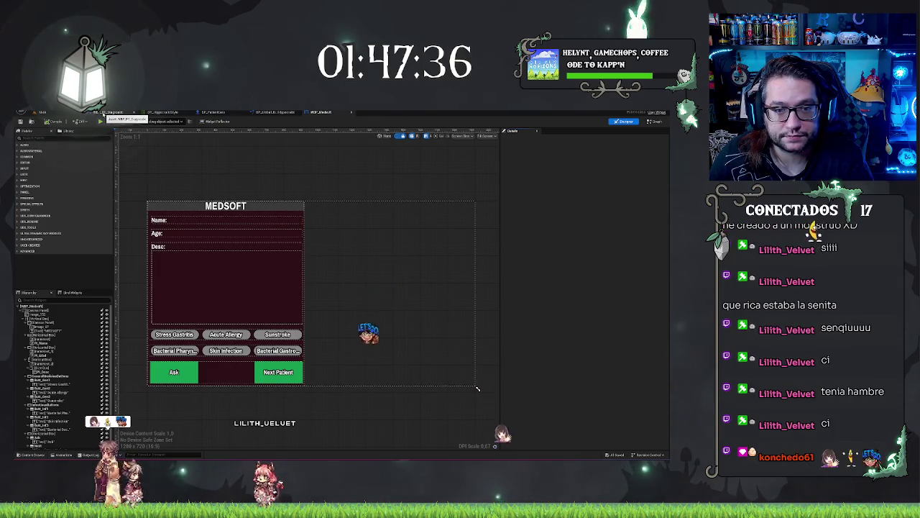
click(41, 112)
mouse_move(327, 240)
mouse_down()
mouse_move(305, 276)
mouse_move(338, 238)
mouse_move(324, 238)
mouse_up()
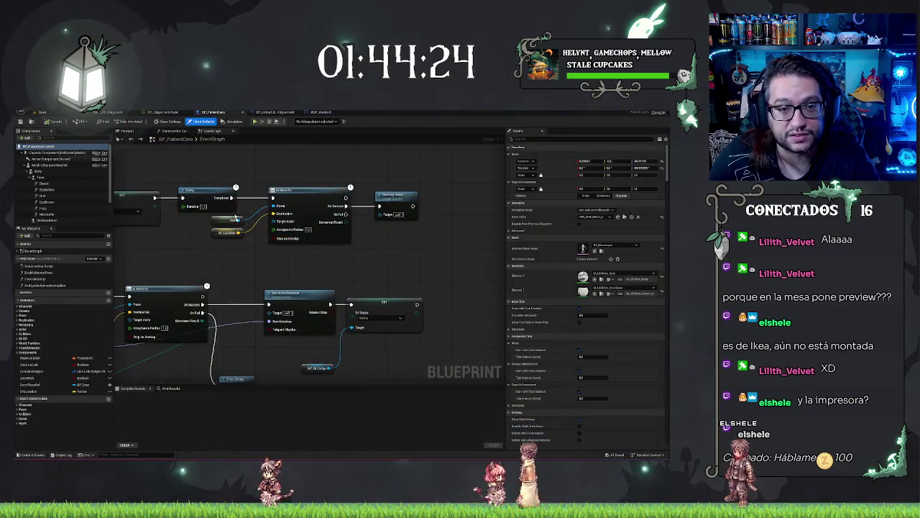
Step: Switch from the patient Blueprint's event graph back to the hospital level tab
click(42, 112)
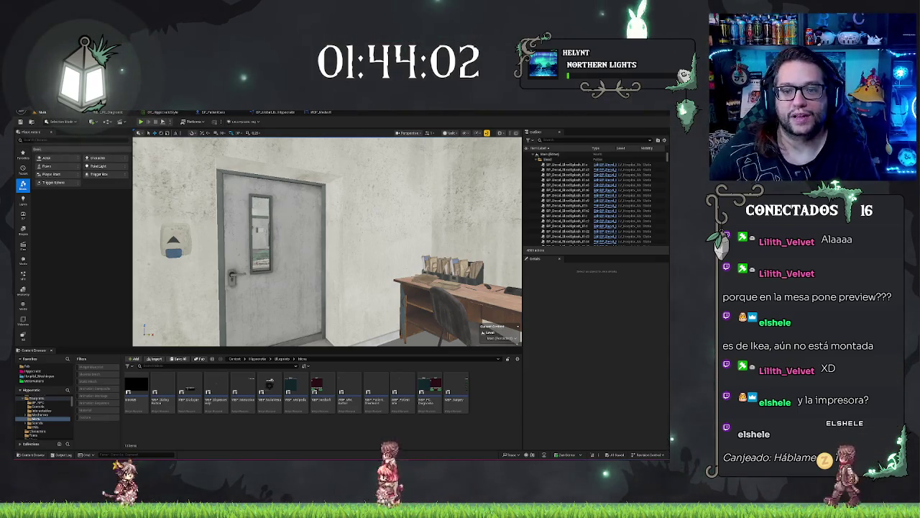
Step: Open the WBP_Medsoft blueprint's Event Graph and select its Set Is Enabled node
click(320, 112)
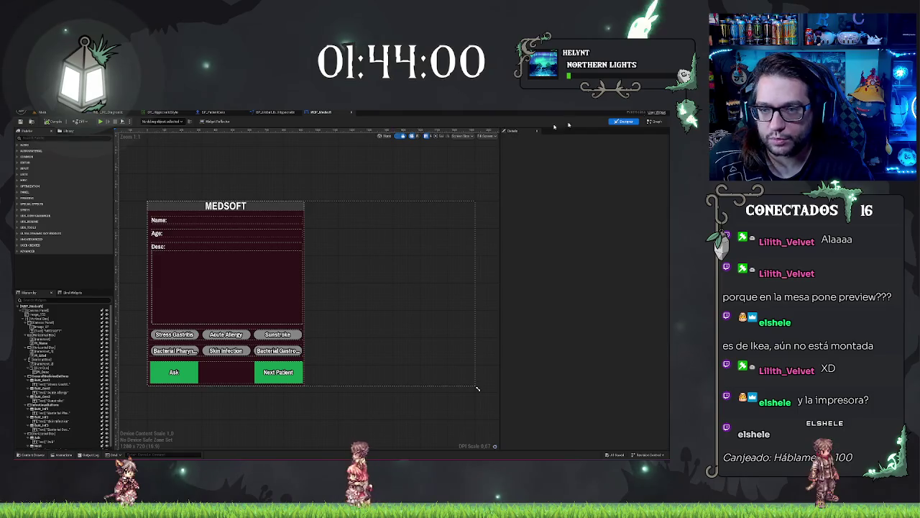
click(656, 122)
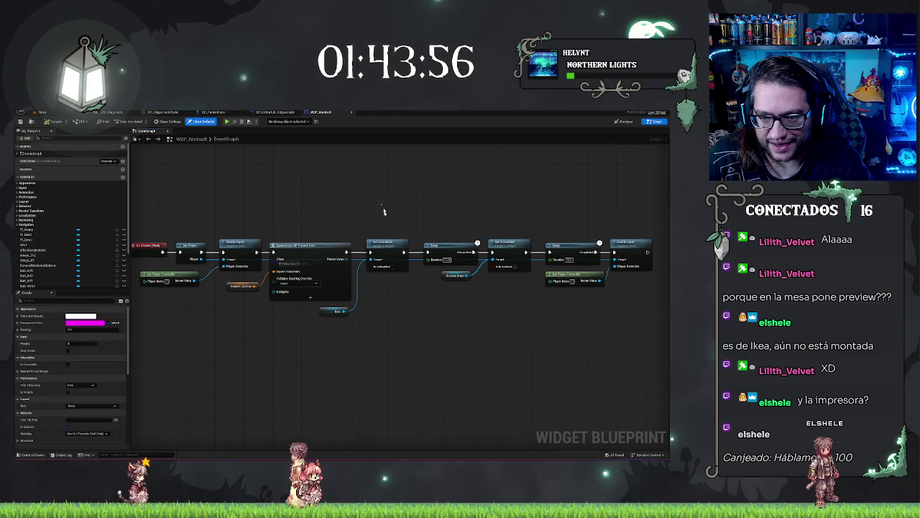
click(388, 246)
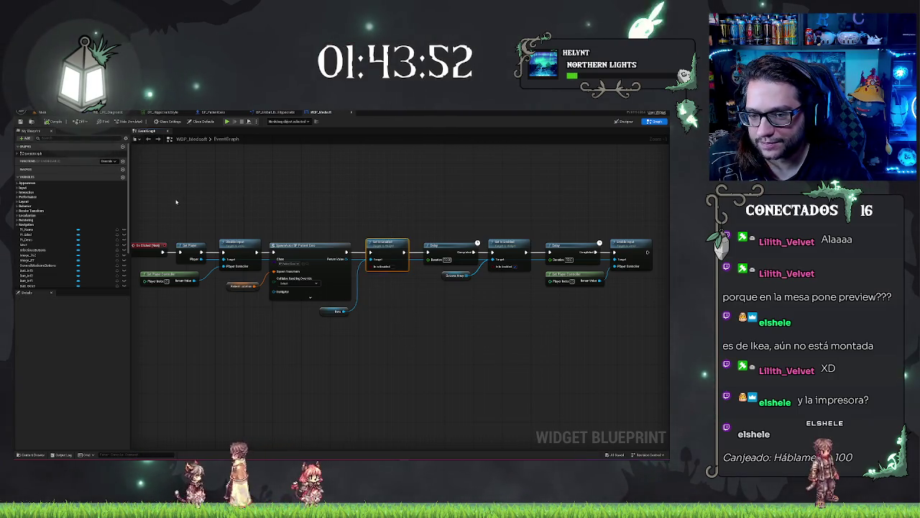
Step: Review the click-event chain: Delay, Set Is Enabled, Enable Input, Disable Input and SpawnActor nodes
drag(174, 199, 356, 196)
click(356, 196)
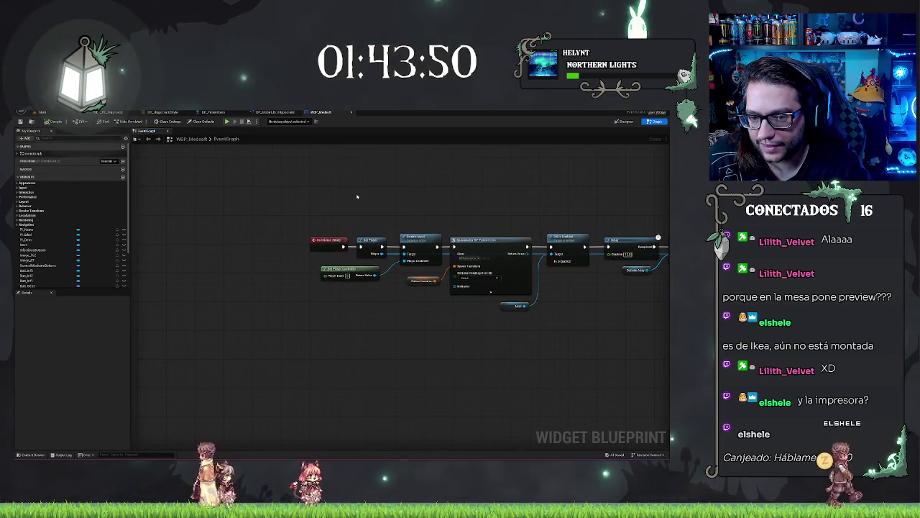
drag(565, 207, 450, 206)
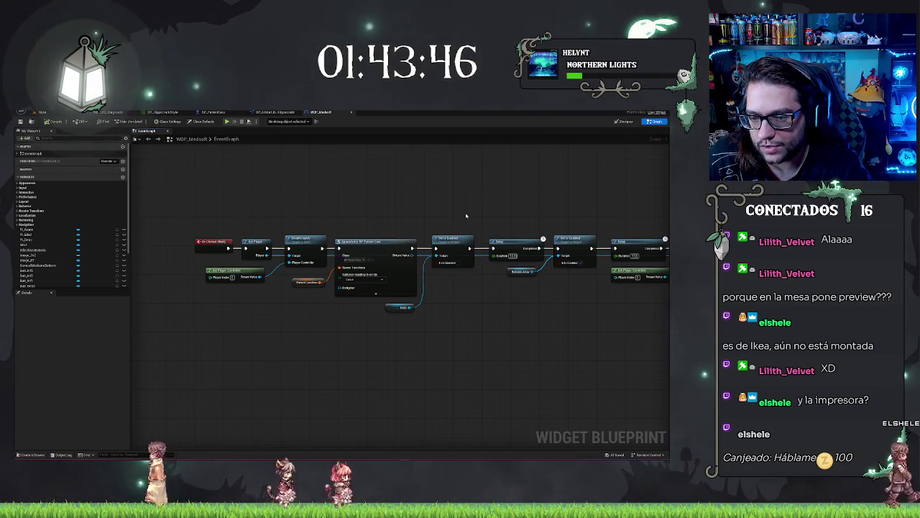
click(311, 211)
drag(673, 256, 466, 244)
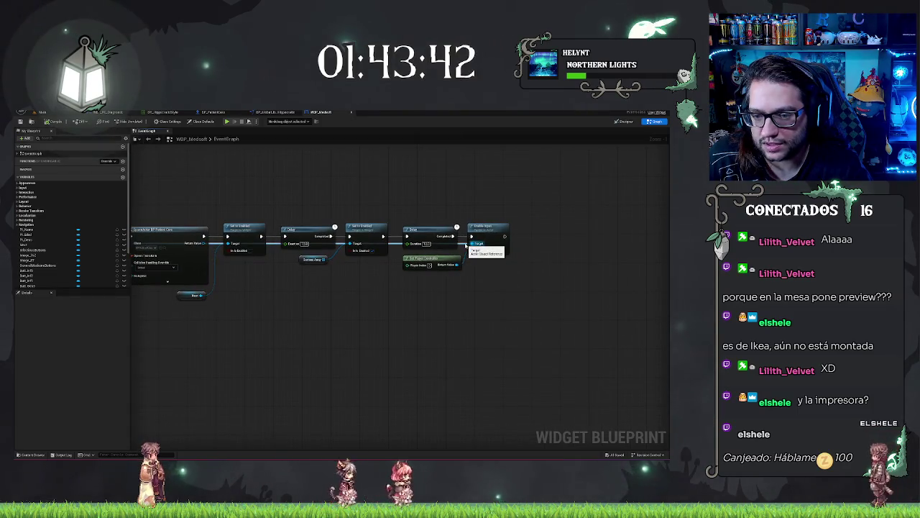
drag(465, 244, 567, 248)
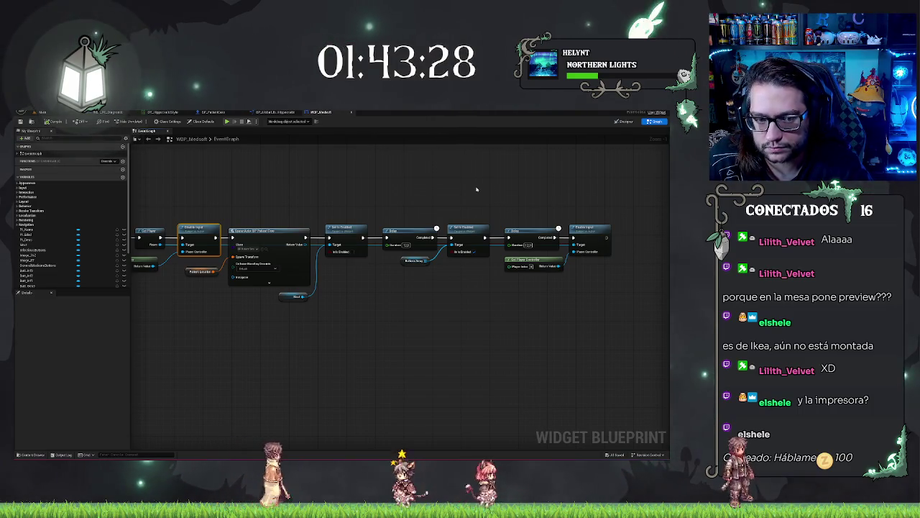
Step: Pan across the WBP_Medsoft node chain to review it from start to end
drag(476, 189, 567, 166)
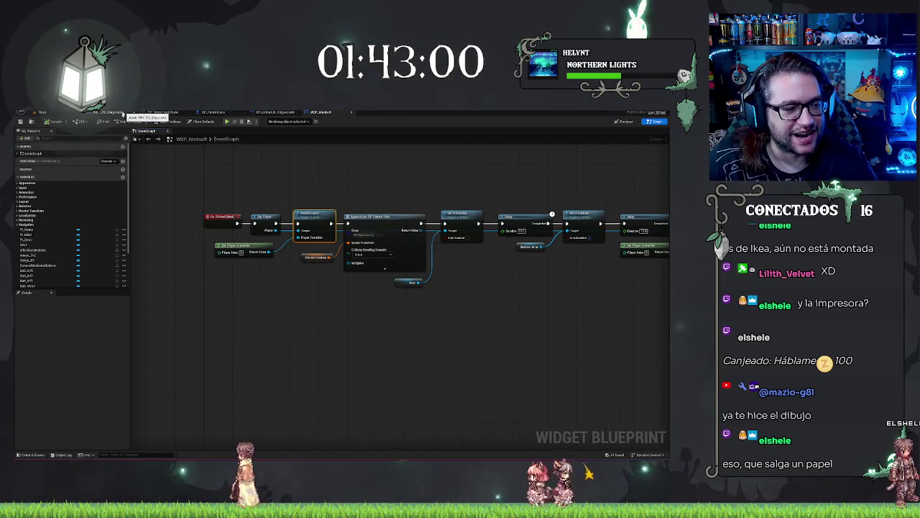
drag(424, 305, 344, 297)
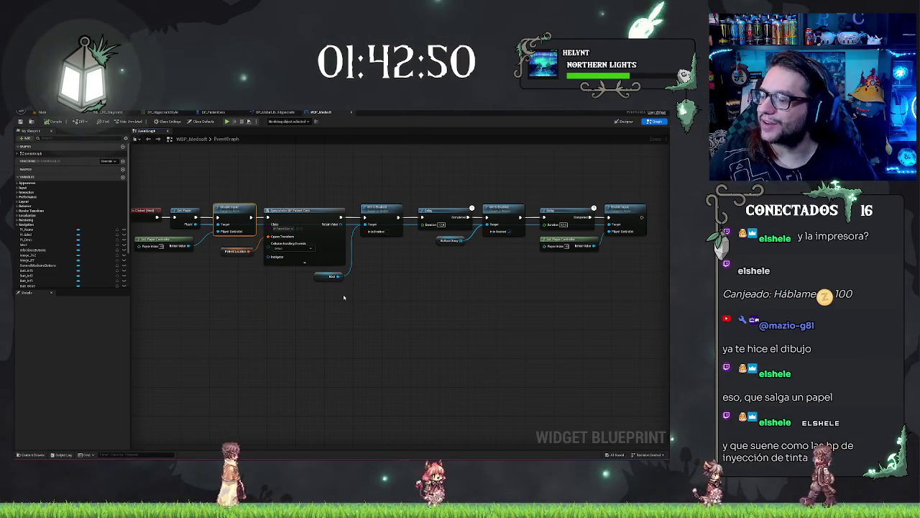
drag(432, 352, 534, 345)
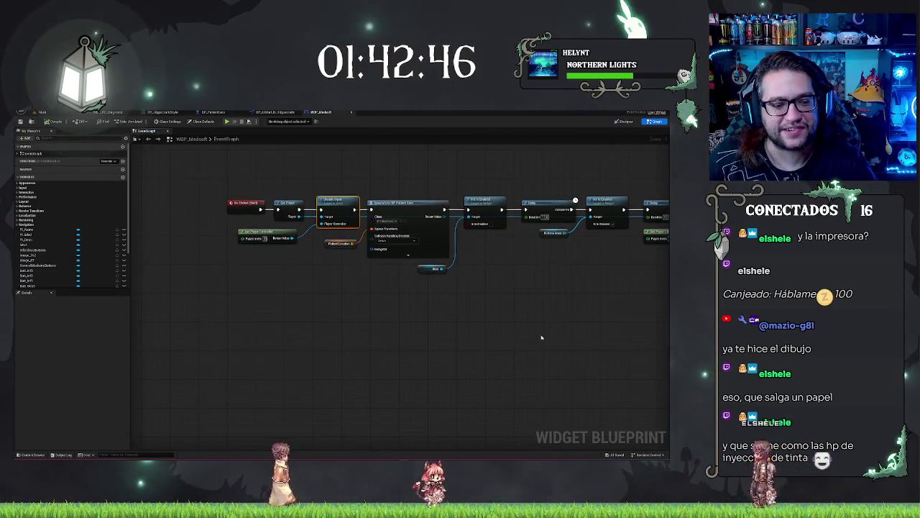
mouse_move(546, 295)
mouse_down()
mouse_move(366, 307)
mouse_move(397, 287)
mouse_up()
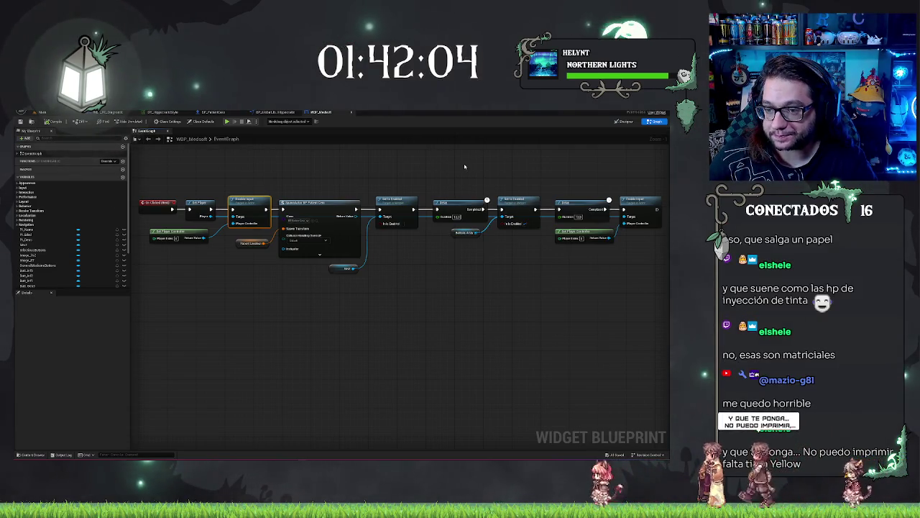
mouse_move(465, 166)
mouse_down()
mouse_move(435, 181)
mouse_move(447, 225)
mouse_up()
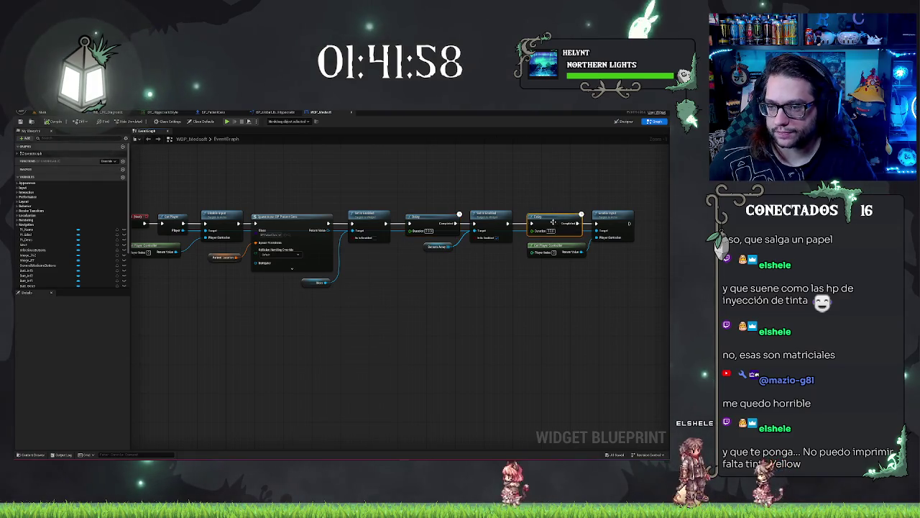
Step: Remove the second Delay and its controller node, close the gap, and return to the level
key(ctrl+z)
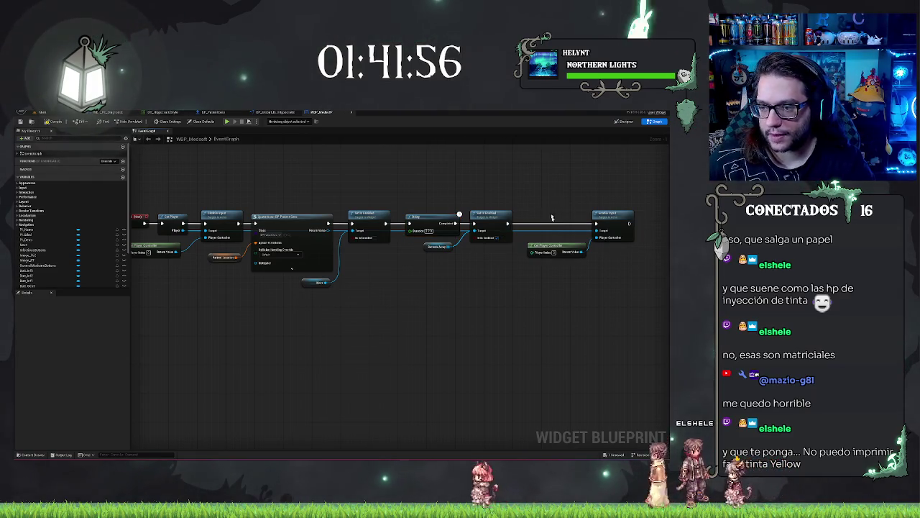
key(ctrl+z)
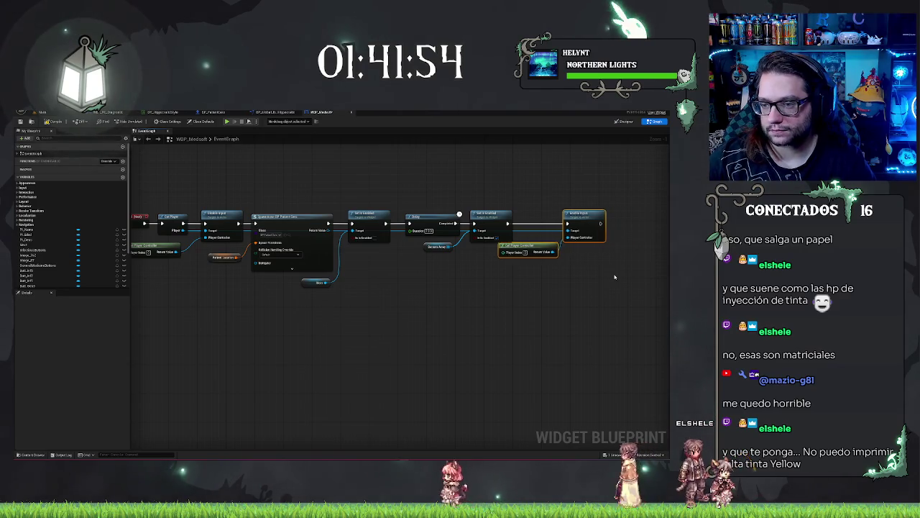
click(528, 194)
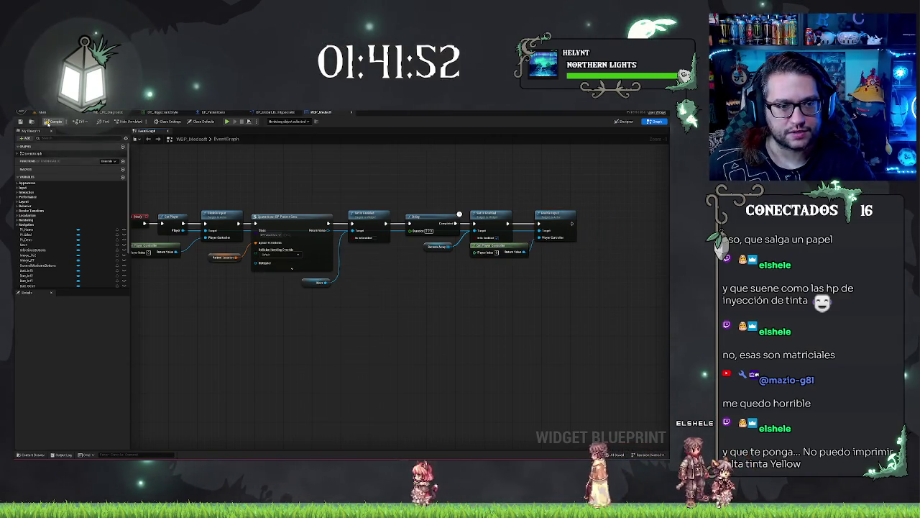
click(70, 112)
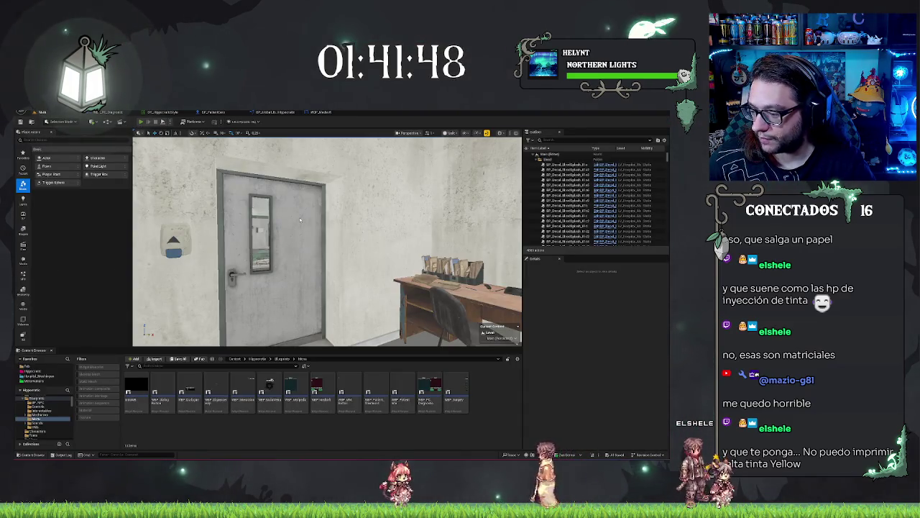
Step: Play the level in the editor, walk to the desk, and use the Medsoft computer facing the patient
key(alt+p)
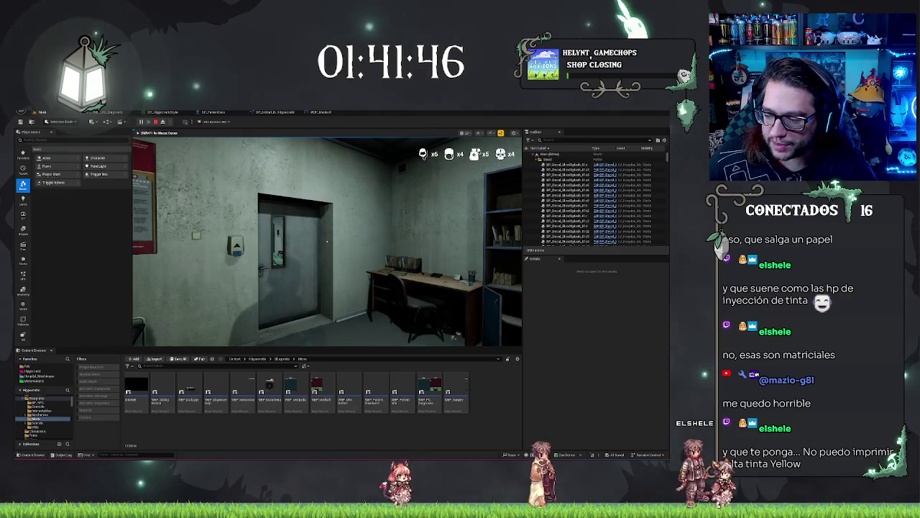
key(w)
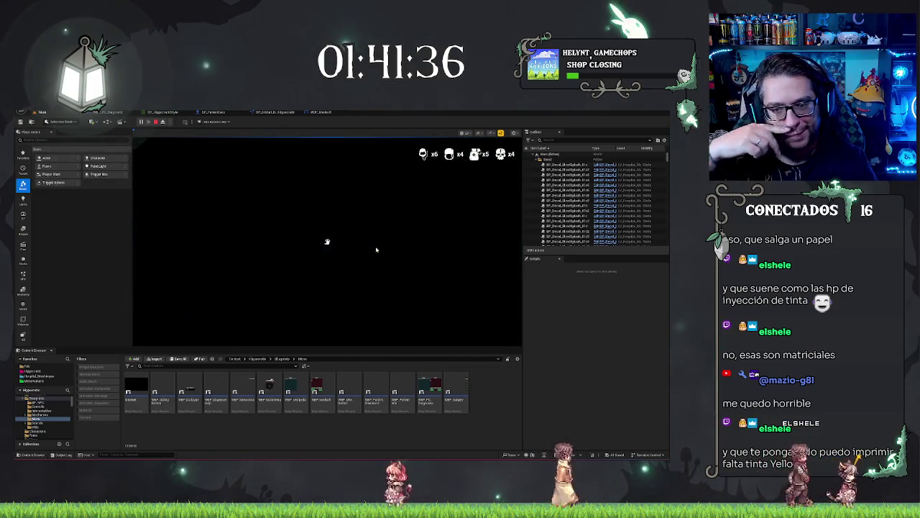
click(376, 250)
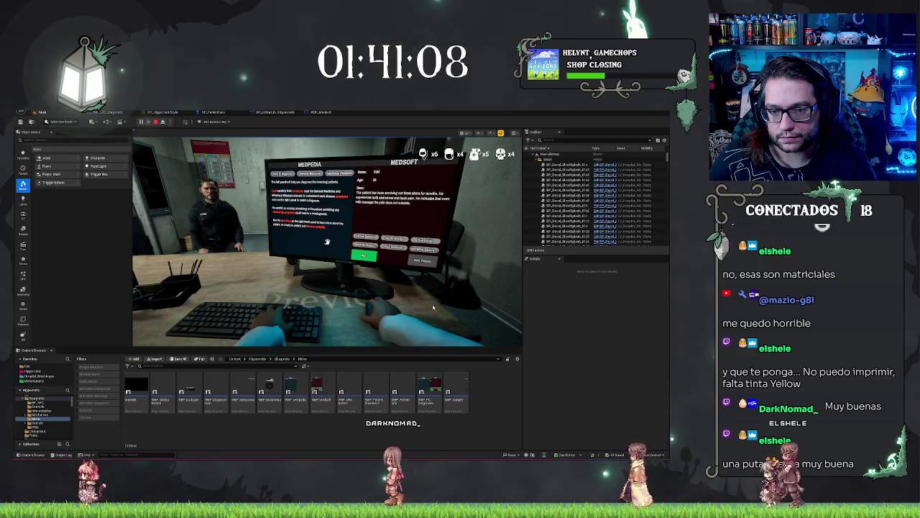
click(315, 197)
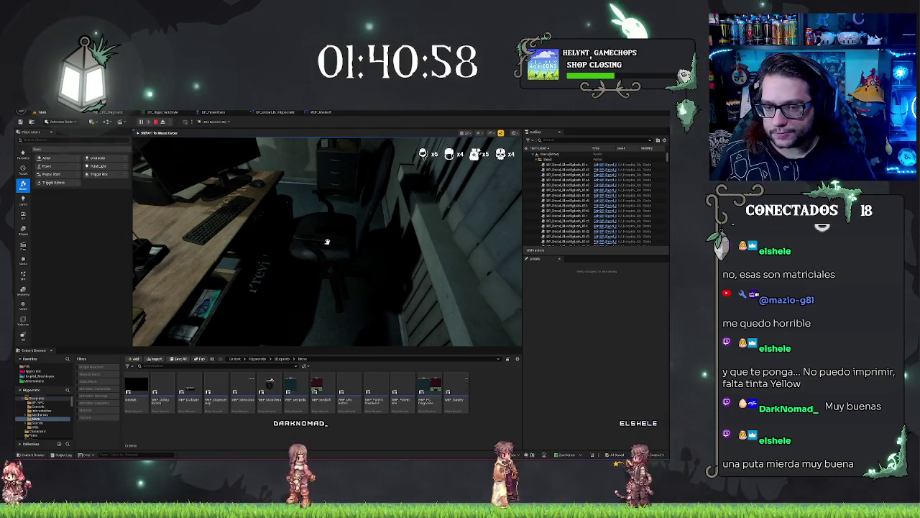
click(327, 242)
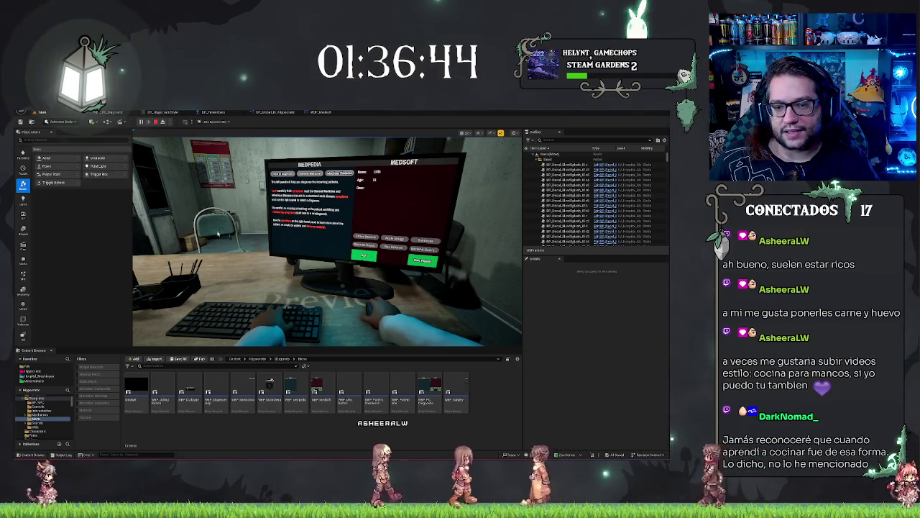
Step: Stop the Medsoft playtest and return to editing the hospital level
key(Escape)
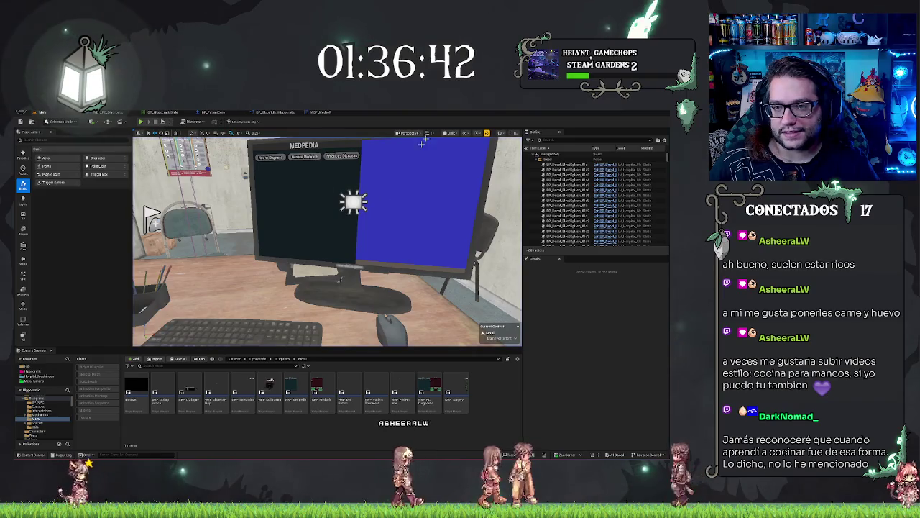
Step: In the WBP_Medsoft graph, connect an Ask variable getter to Set Is Enabled's In Is Enabled input
click(311, 113)
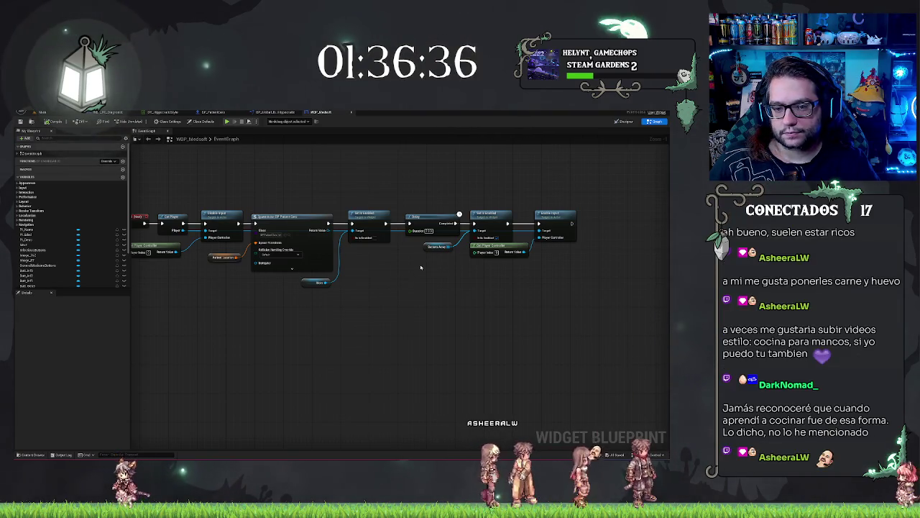
scroll(56, 243, down, 2)
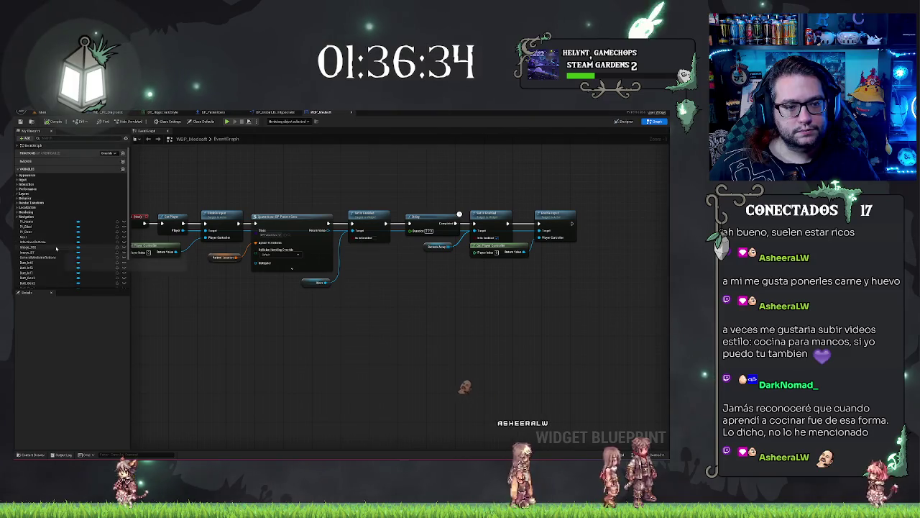
mouse_move(76, 278)
mouse_down()
mouse_move(419, 278)
mouse_move(481, 230)
mouse_up()
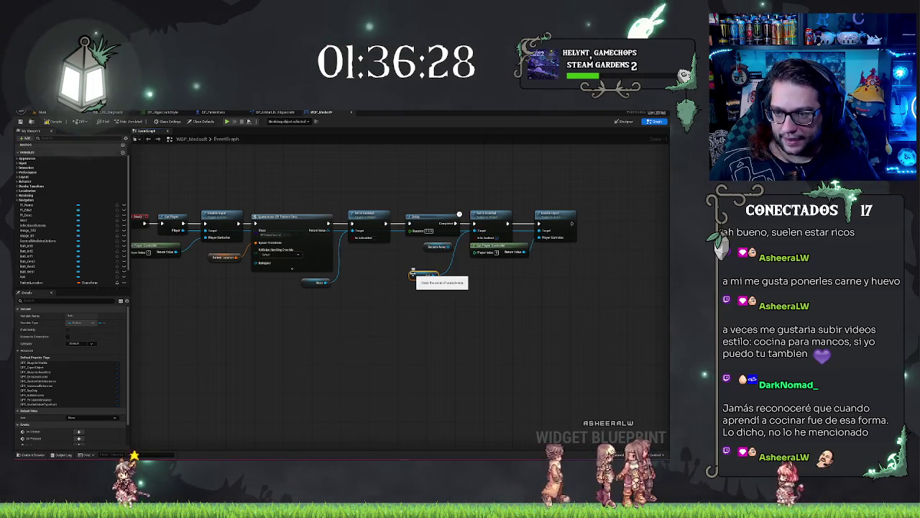
key(ctrl+z)
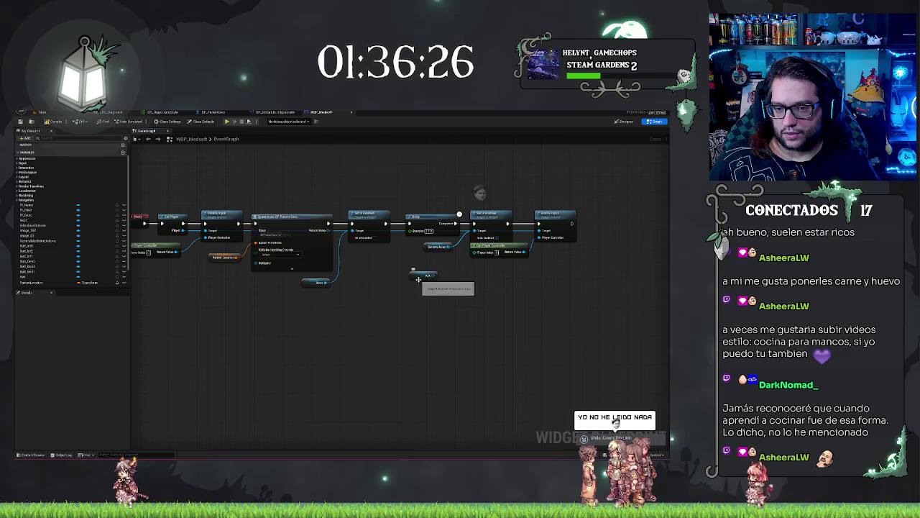
drag(432, 275, 353, 238)
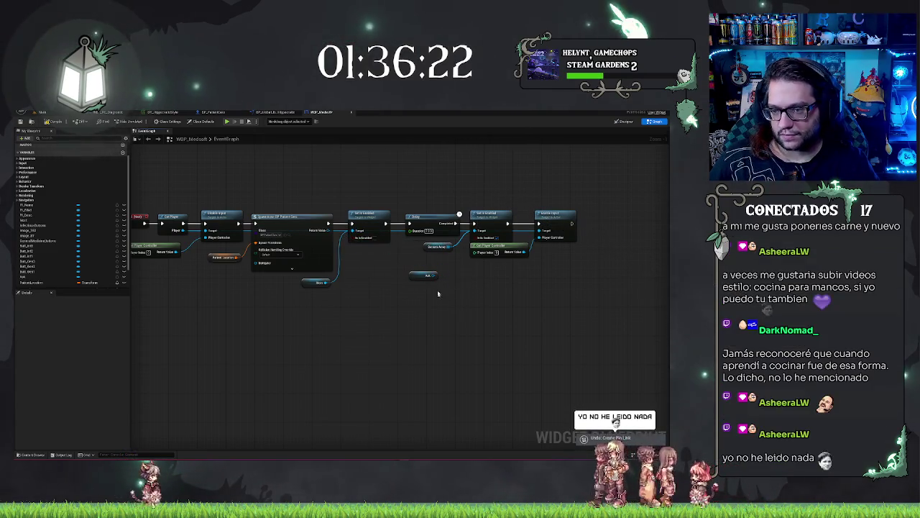
Step: Shift the Set Is Enabled, Get Player Controller and Enable Input nodes right to make room
drag(489, 285, 454, 292)
drag(478, 205, 552, 291)
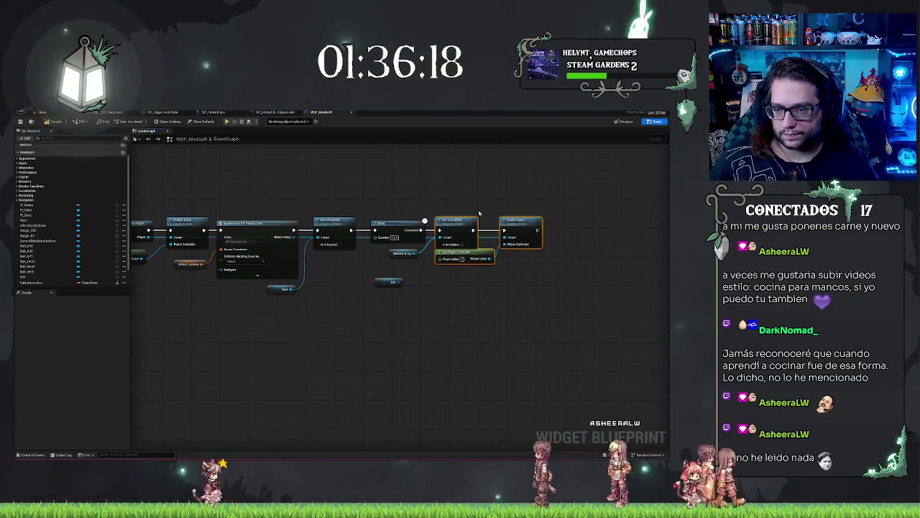
key(f)
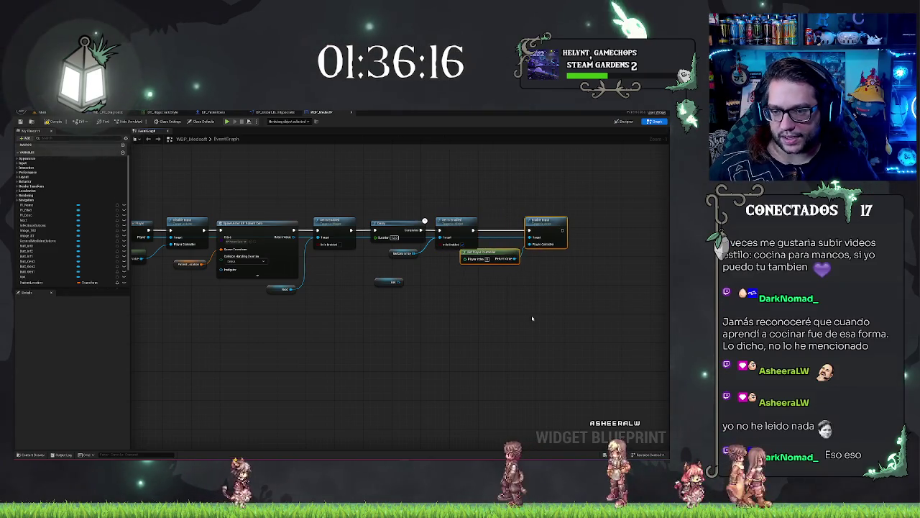
drag(519, 250, 529, 267)
Step: Add a new Set Is Enabled node from the Ask pin and wire it into the execution chain
drag(402, 281, 421, 279)
text(enabled)
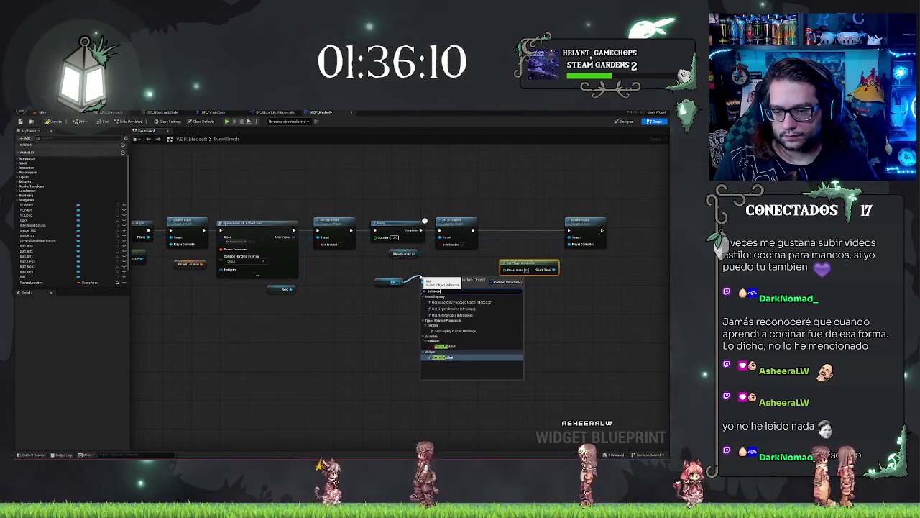
key(Return)
mouse_move(439, 277)
mouse_down()
mouse_move(519, 219)
mouse_move(472, 230)
mouse_up()
drag(400, 281, 501, 237)
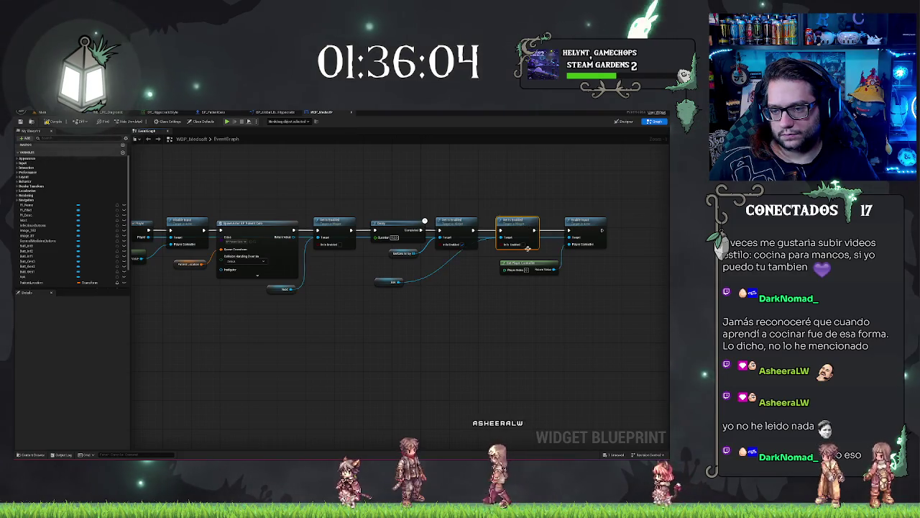
drag(381, 281, 452, 256)
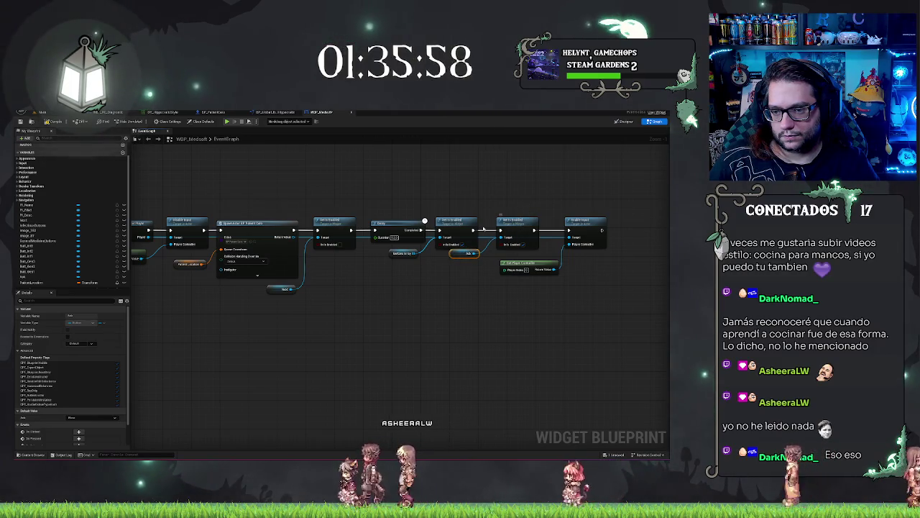
click(483, 228)
Step: Paste a copy of the Set Is Enabled node beside the existing one
scroll(478, 226, down, 5)
scroll(477, 227, up, 5)
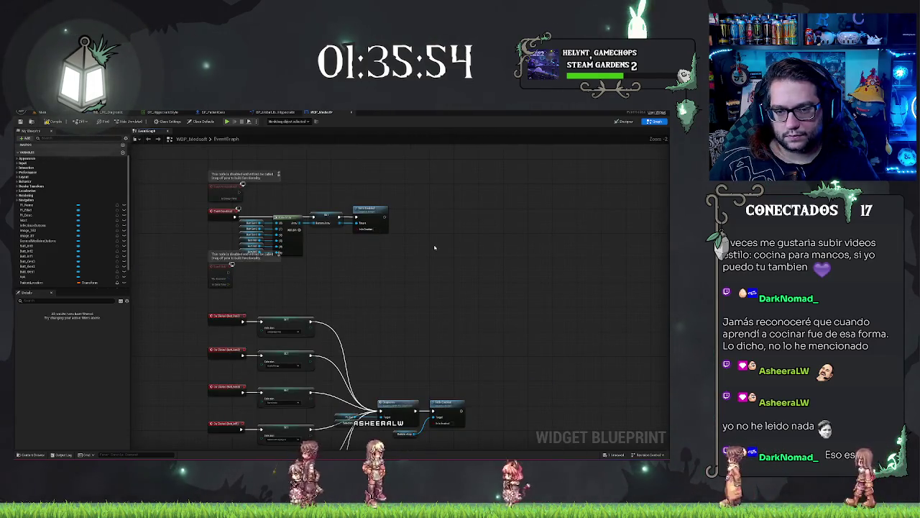
key(ctrl+v)
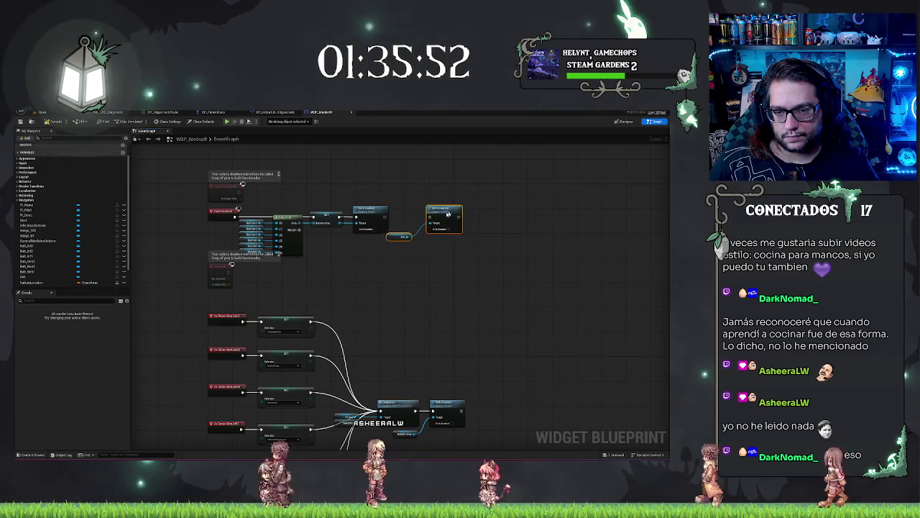
drag(450, 213, 423, 213)
click(350, 241)
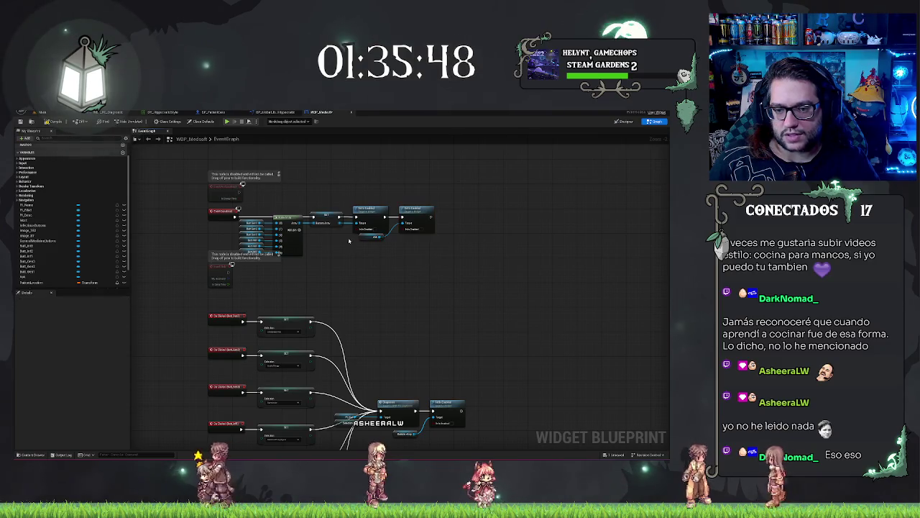
Step: Inspect the Ask variable's properties and a variable in another node chain
click(365, 238)
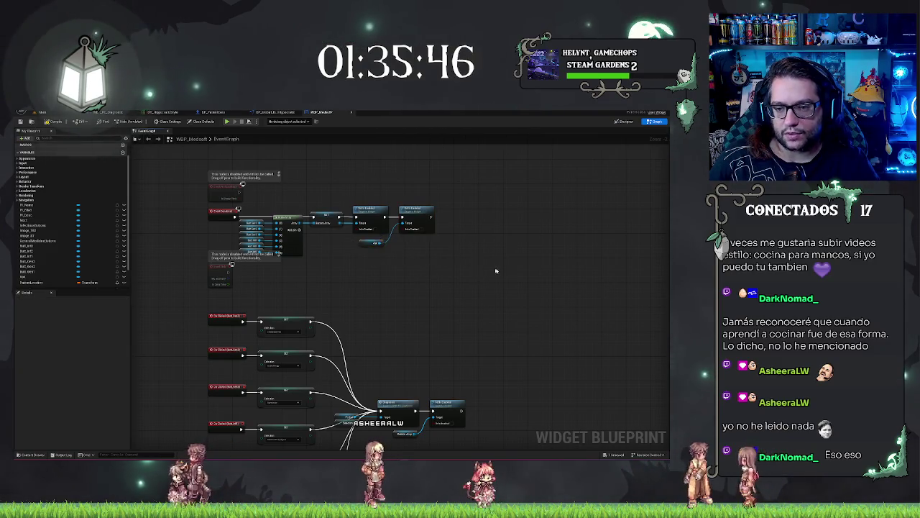
scroll(365, 245, down, 4)
scroll(508, 199, up, 4)
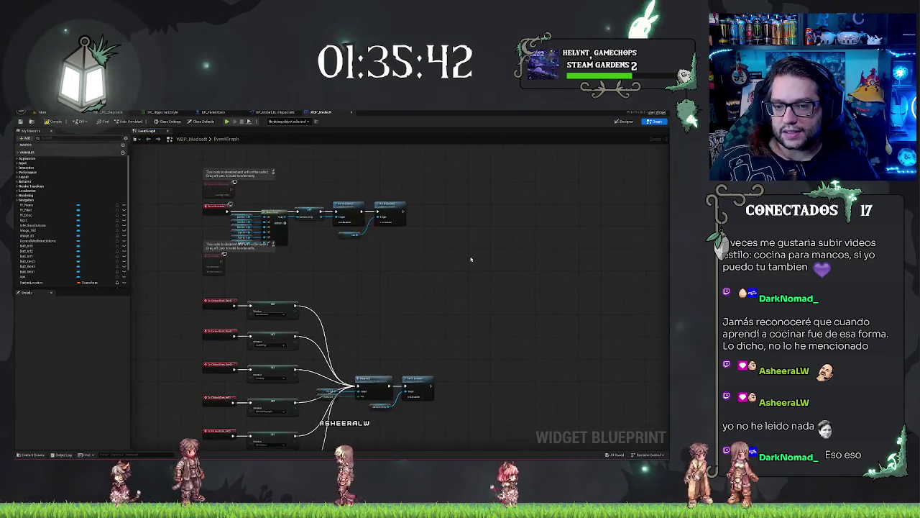
click(350, 235)
click(385, 240)
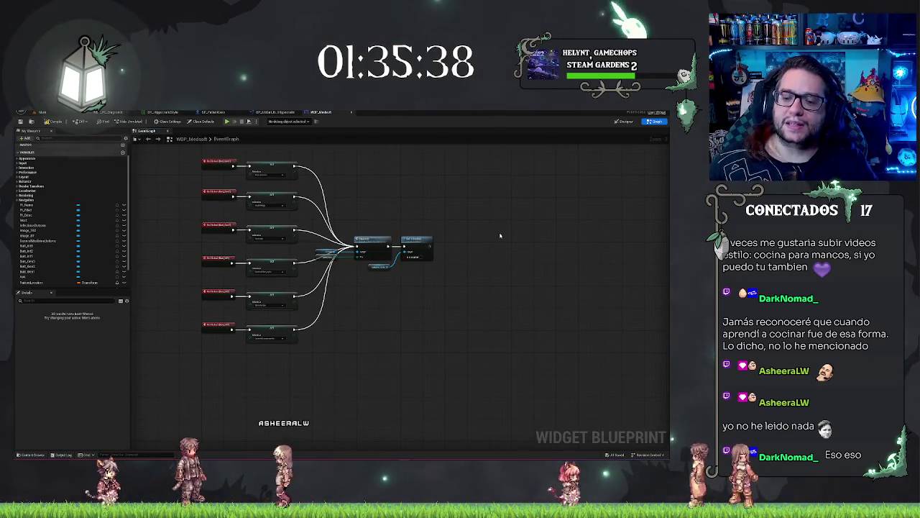
scroll(471, 255, up, 2)
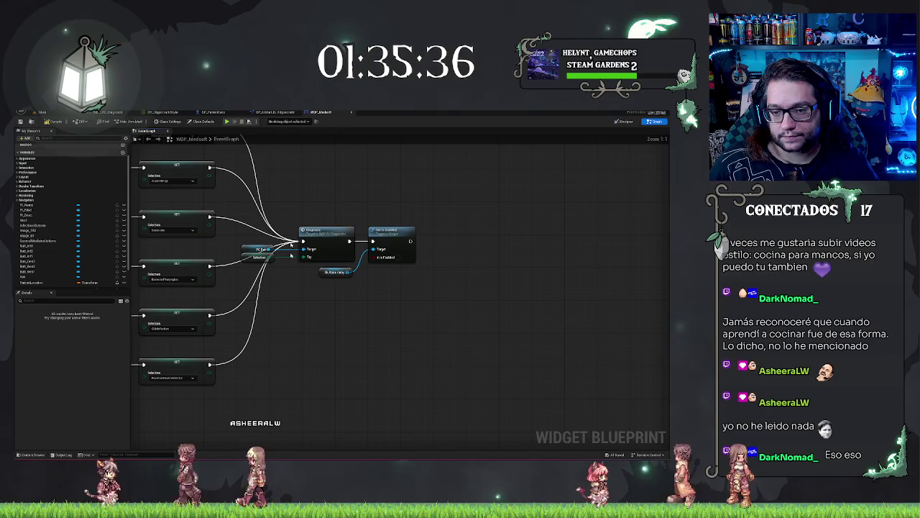
Step: Paste another Set Is Enabled with Ask after the existing one, then return to the level
key(ctrl+v)
mouse_move(501, 254)
mouse_down()
mouse_move(462, 225)
mouse_move(462, 234)
mouse_move(399, 242)
mouse_up()
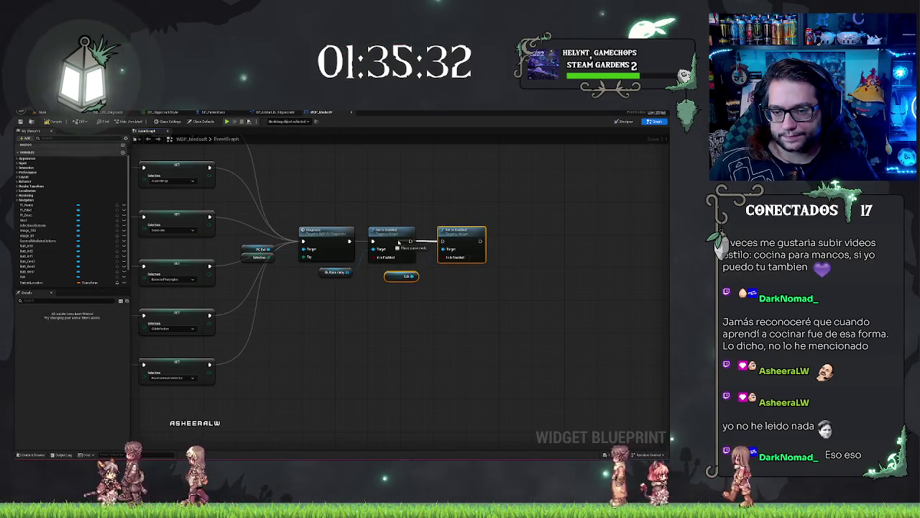
click(41, 114)
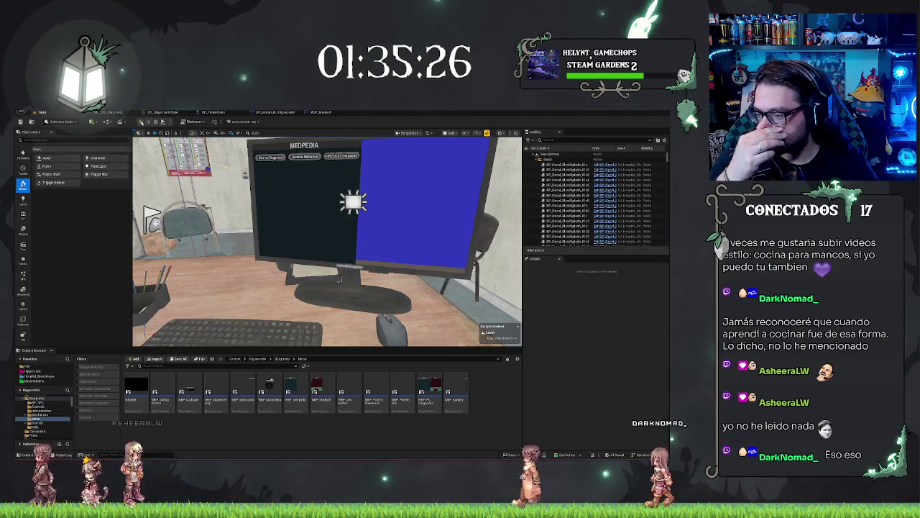
Step: Playtest the hospital level and sit down at the MEDSOFT desk computer
key(alt+p)
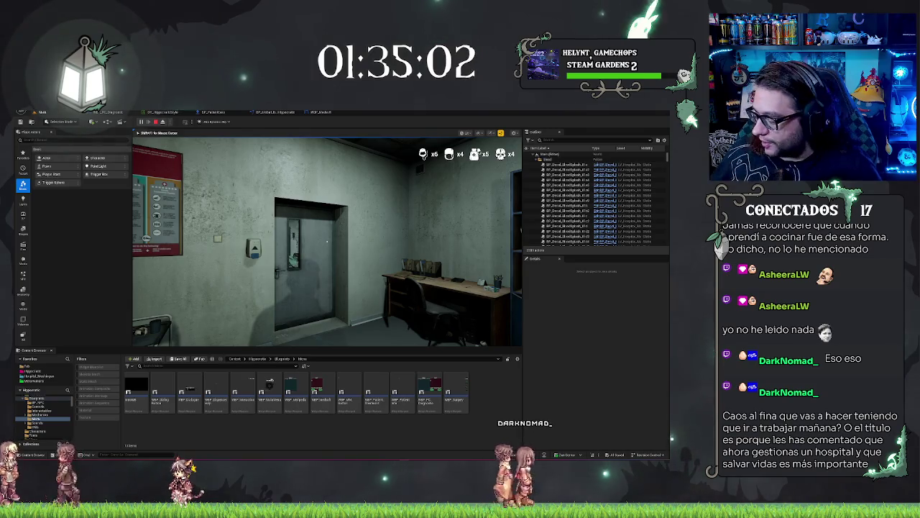
mouse_move(327, 242)
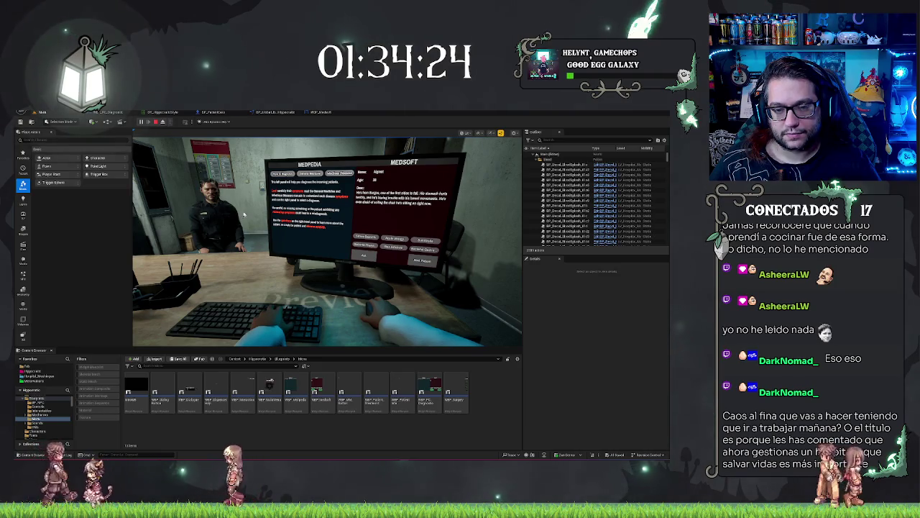
Step: Pick a symptom on the in-game Medsoft computer and browse MedPedia's disease pages
click(365, 245)
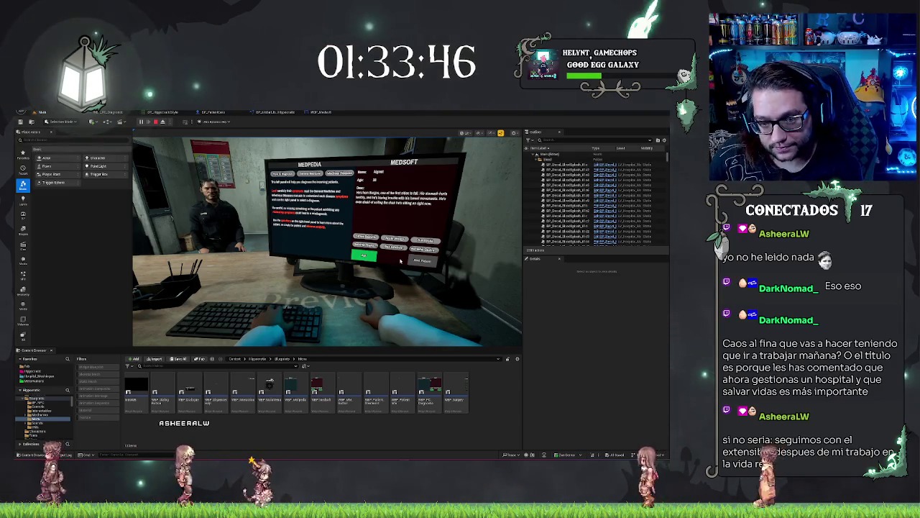
click(310, 173)
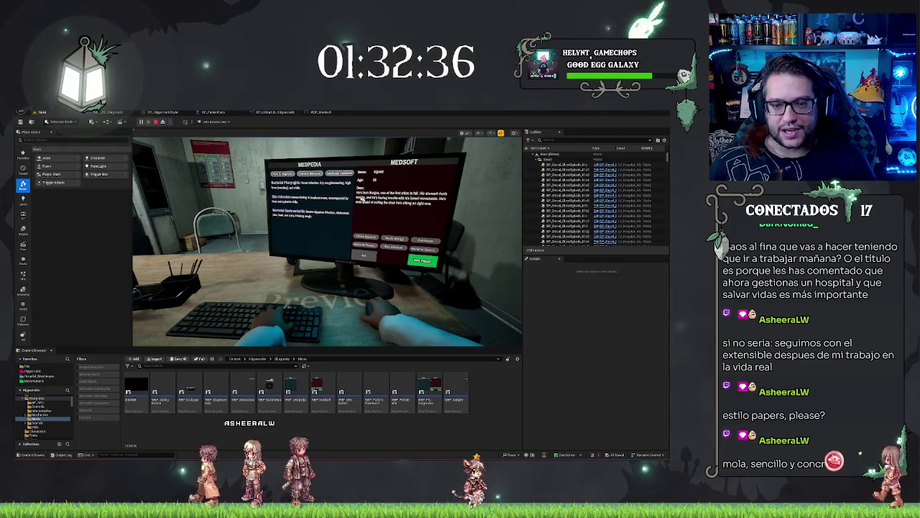
click(453, 209)
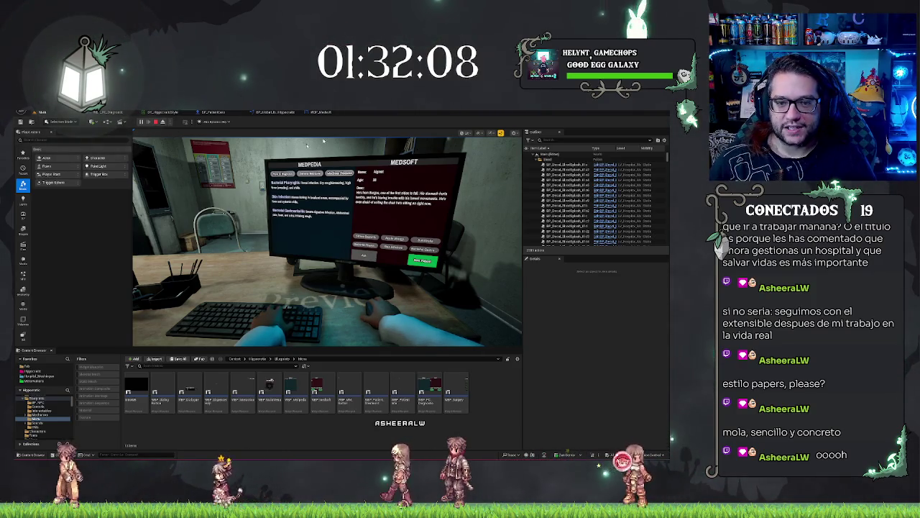
click(311, 173)
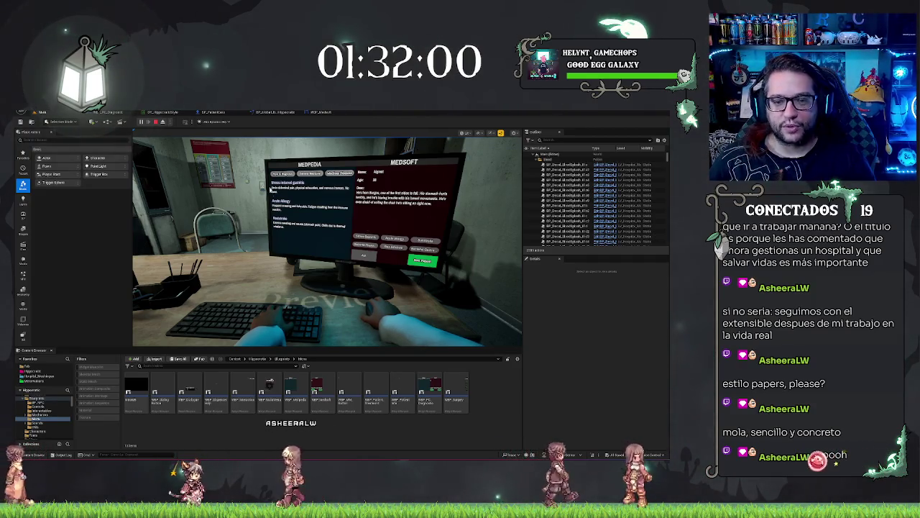
Step: Flip between MedPedia's second and third tabs, then stop the playtest and return to WBP_Medsoft
click(338, 174)
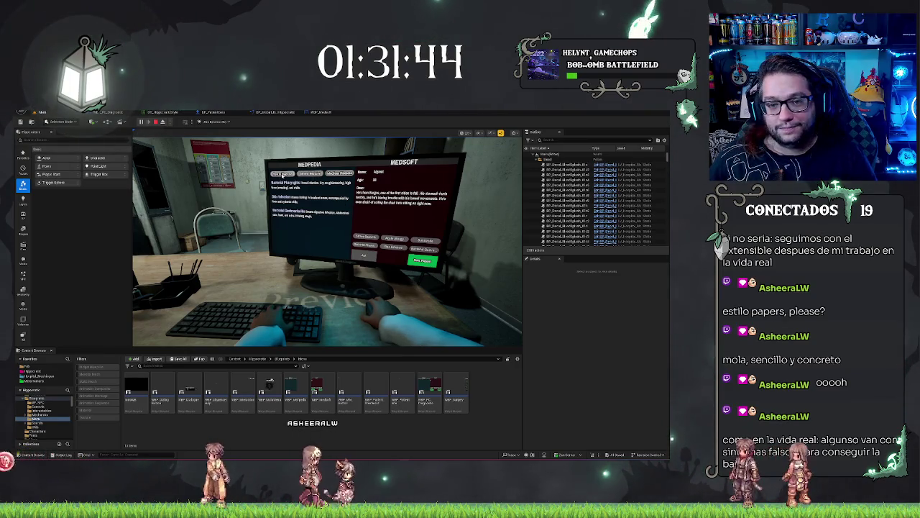
click(306, 174)
click(339, 173)
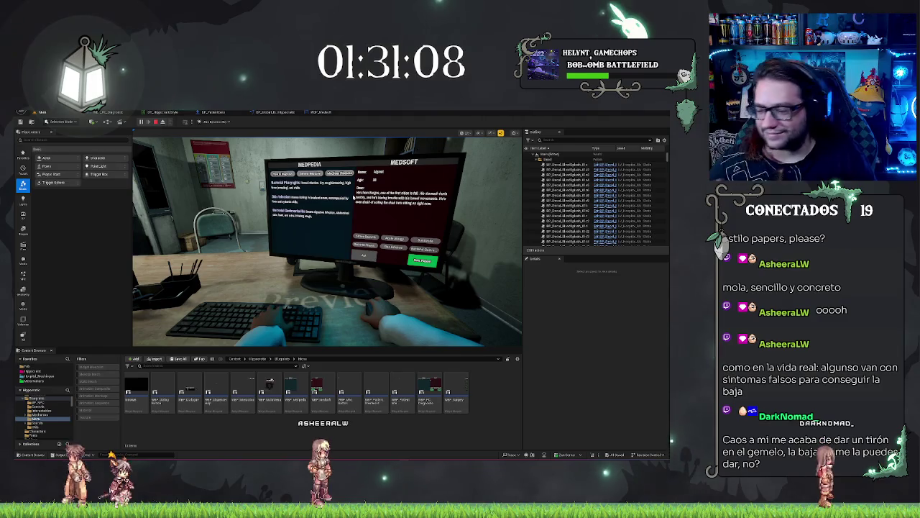
key(Escape)
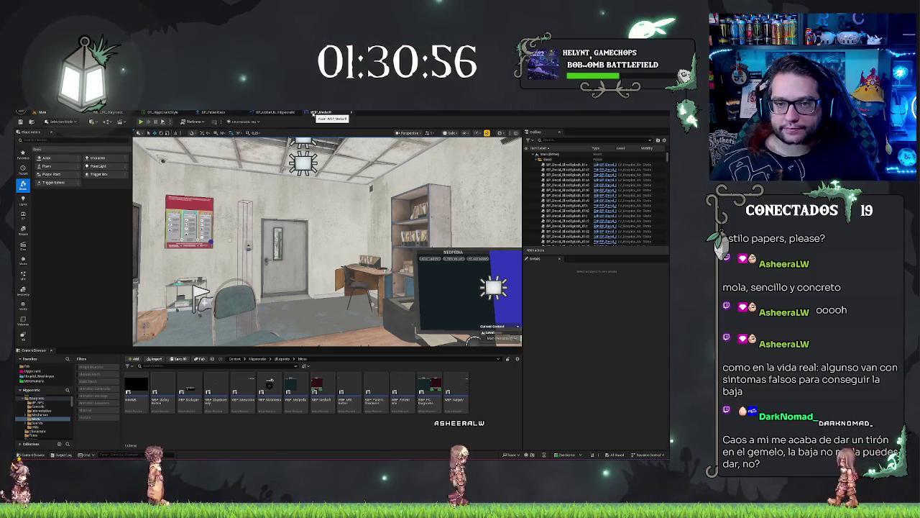
click(313, 112)
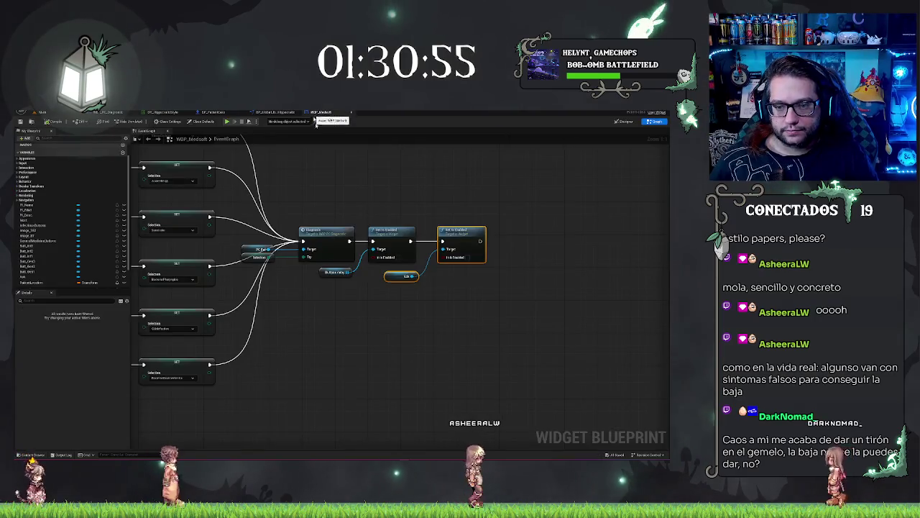
Step: Glance over the WBP_Medsoft graph, then switch to the BP_GlobalLibrary_Hippocratic blueprint
right_click(325, 369)
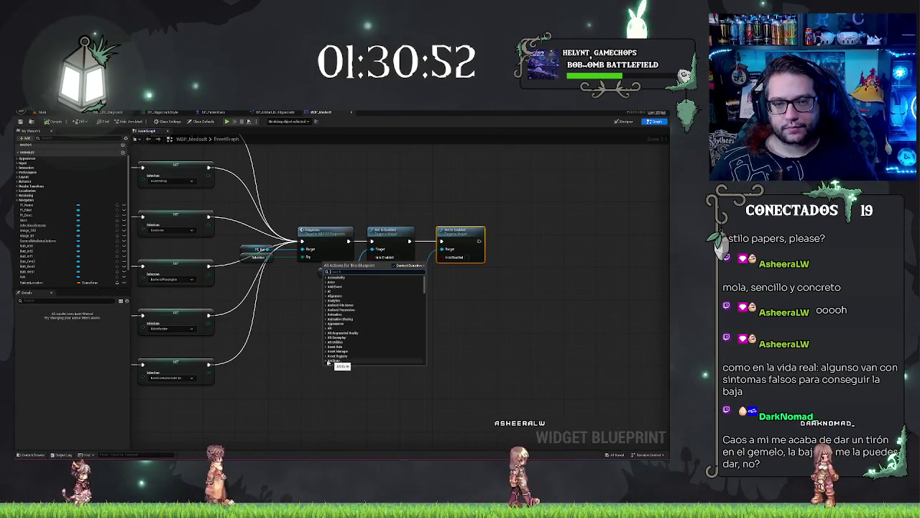
key(Escape)
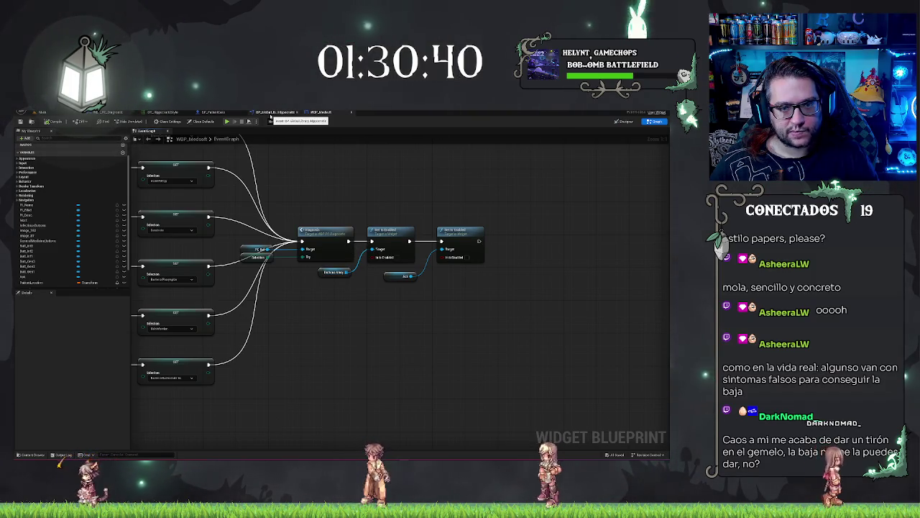
scroll(107, 231, down, 2)
scroll(106, 231, down, 2)
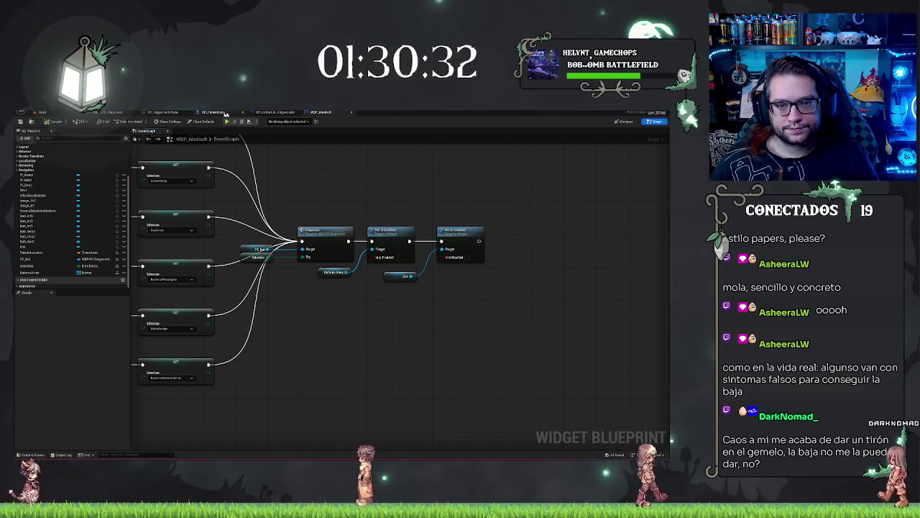
click(253, 112)
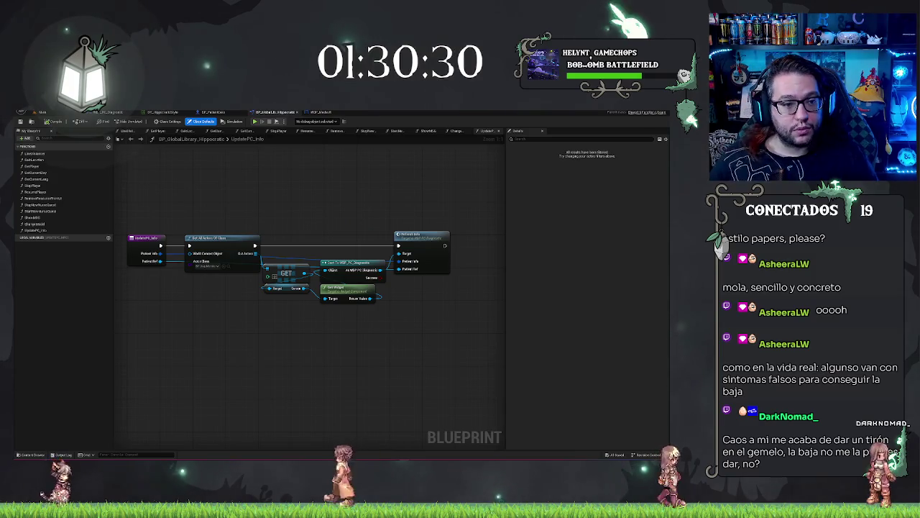
Step: Open the ChangeModel function and add a new Actor reference input parameter
double_click(63, 224)
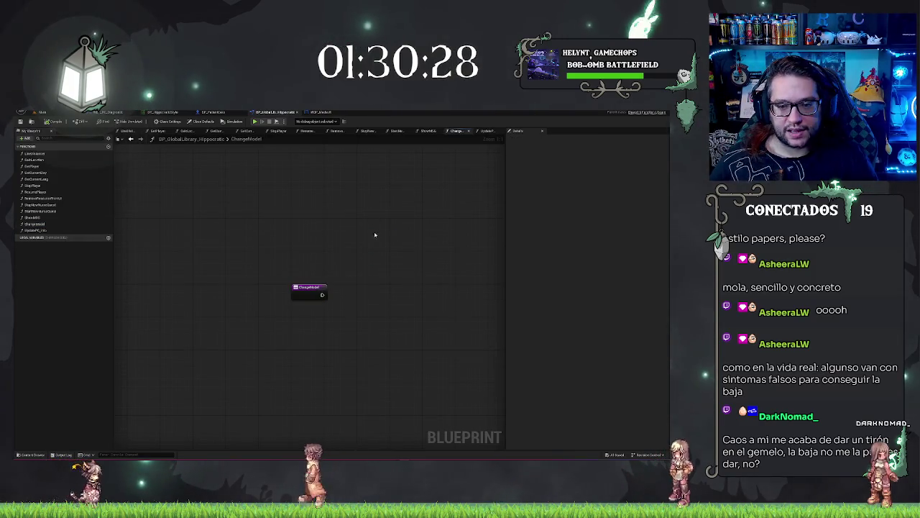
click(194, 234)
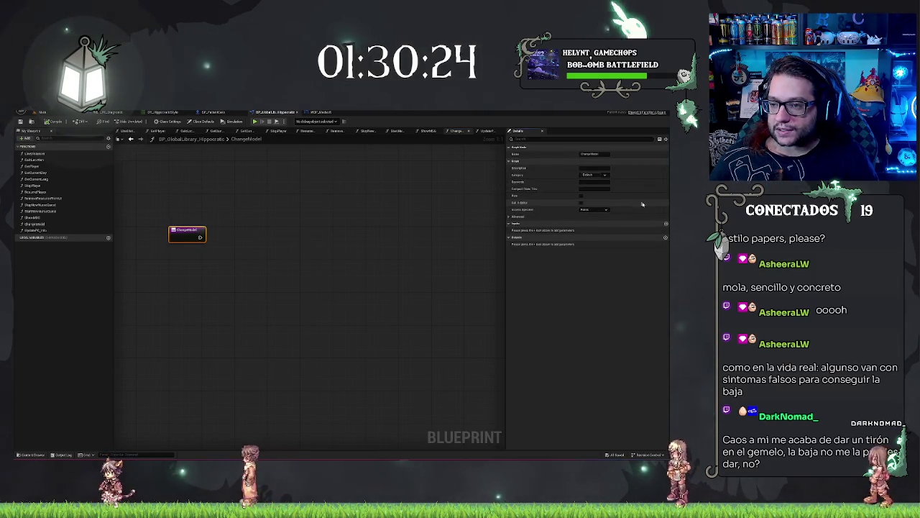
click(666, 224)
click(592, 230)
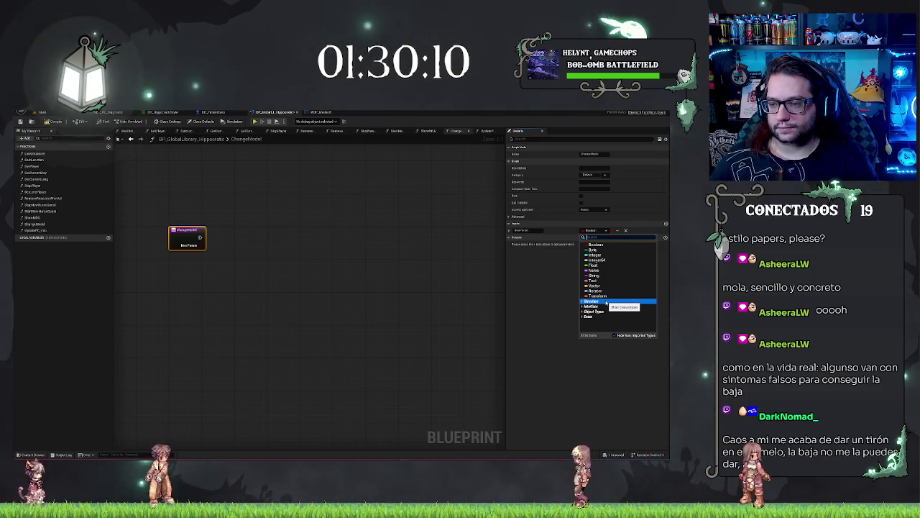
text(s)
text(ctor)
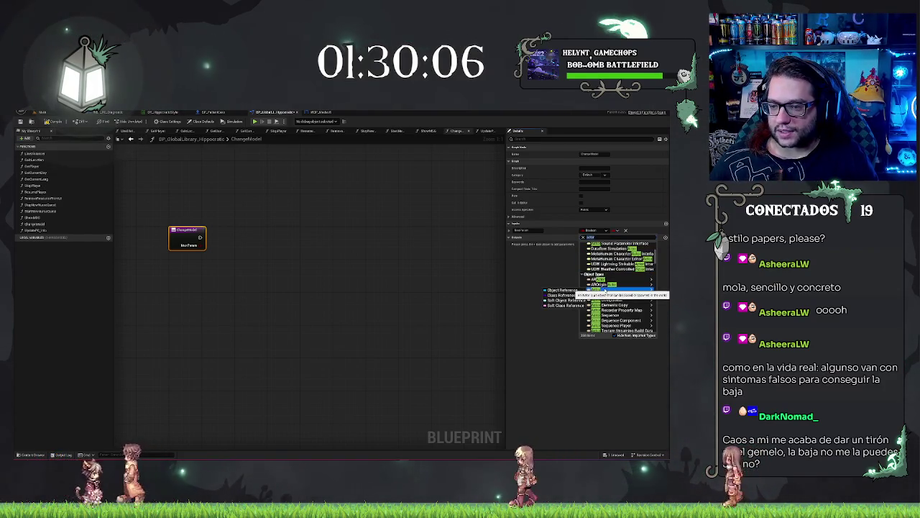
click(561, 280)
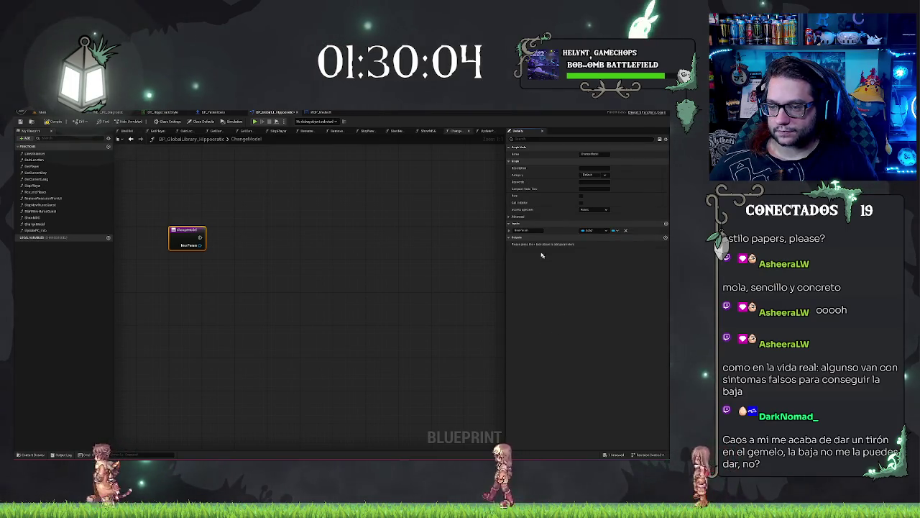
Step: Name the input 'Actor to Change' and return to the Main hospital level
click(521, 230)
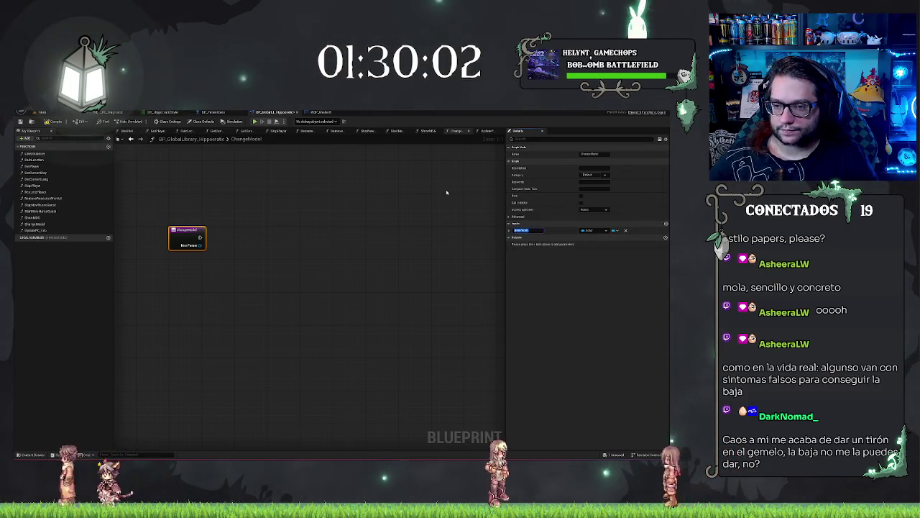
text(Actor to Change)
key(Return)
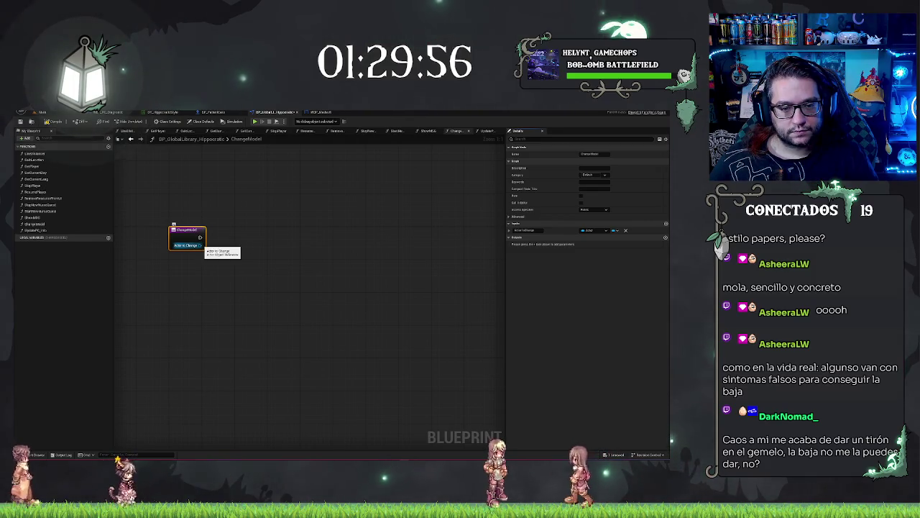
drag(202, 246, 220, 244)
click(298, 205)
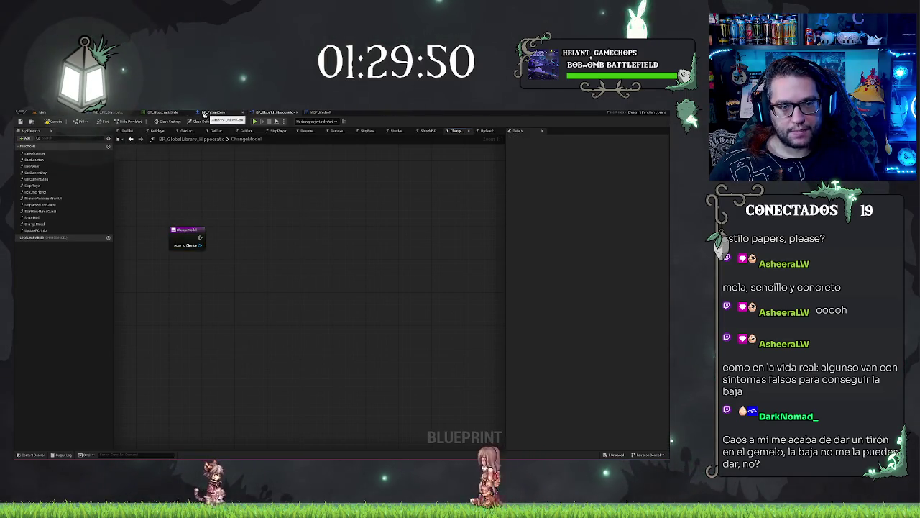
click(57, 113)
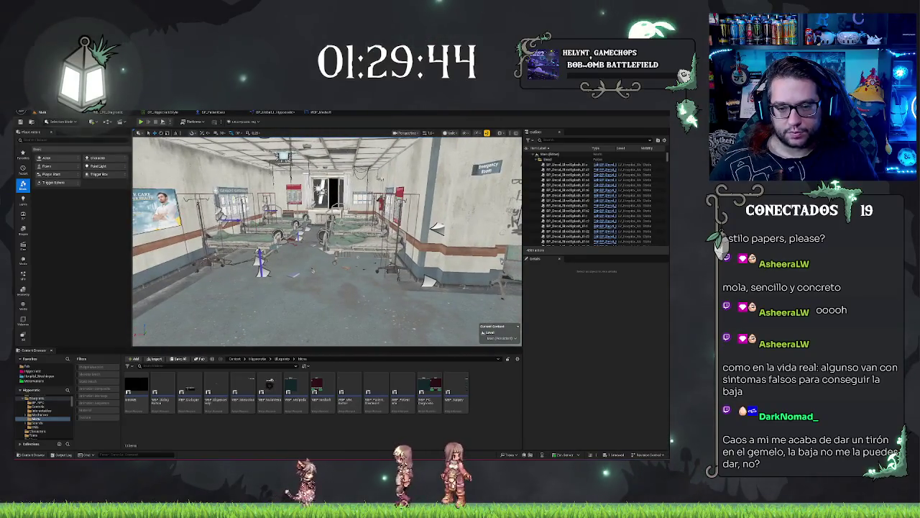
Step: Start a Play In Editor session and eject to the free editor camera with F8
right_click(335, 259)
key(Escape)
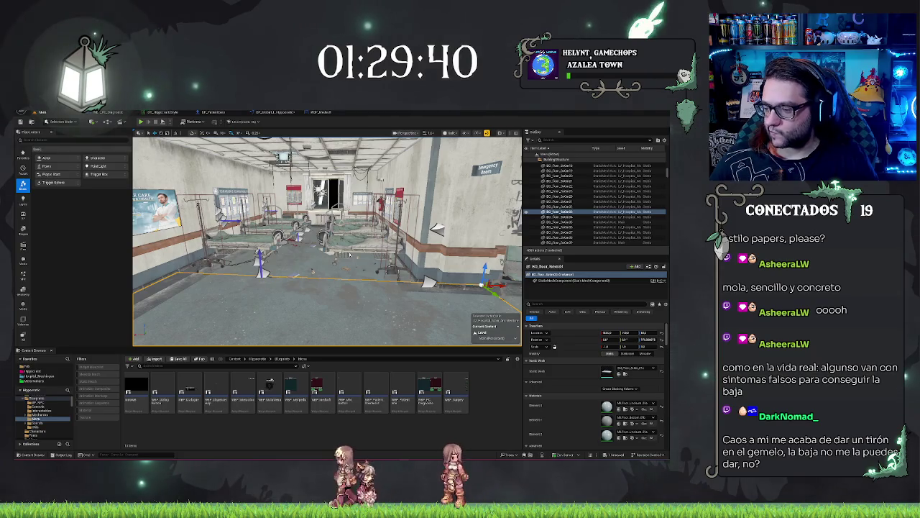
key(alt+p)
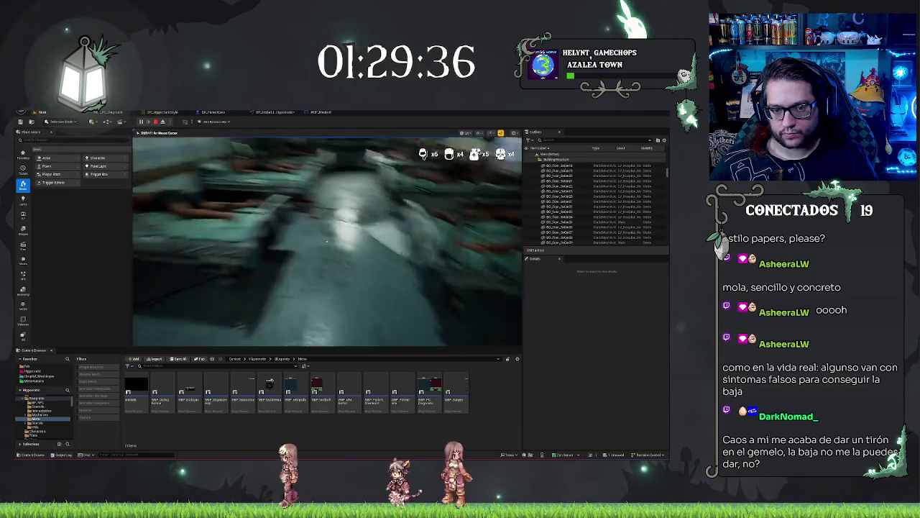
key(F8)
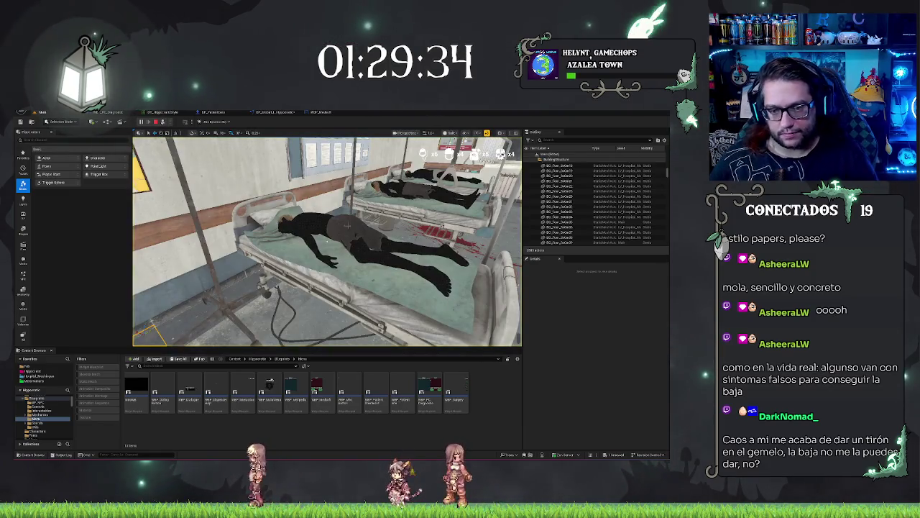
Step: Inspect a bed patient's body, face and hair components, then stop and reopen WBP_Medsoft
click(345, 237)
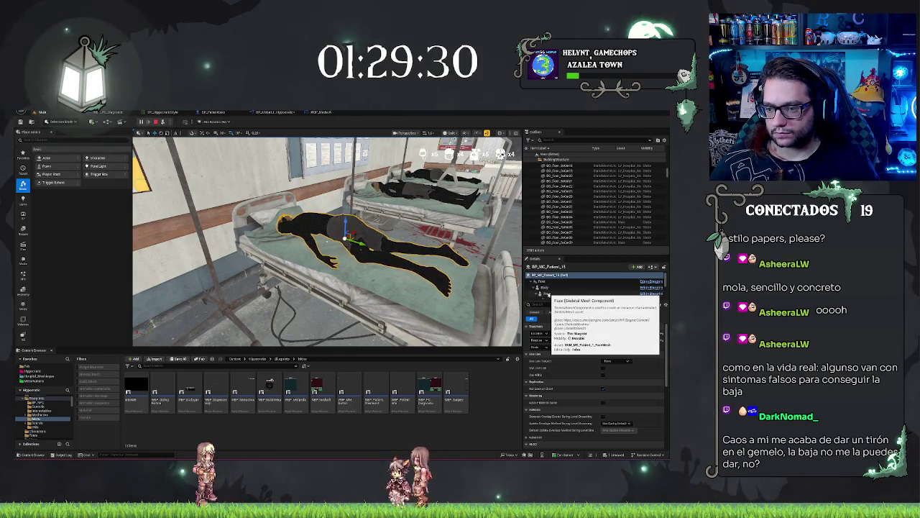
scroll(550, 287, down, 2)
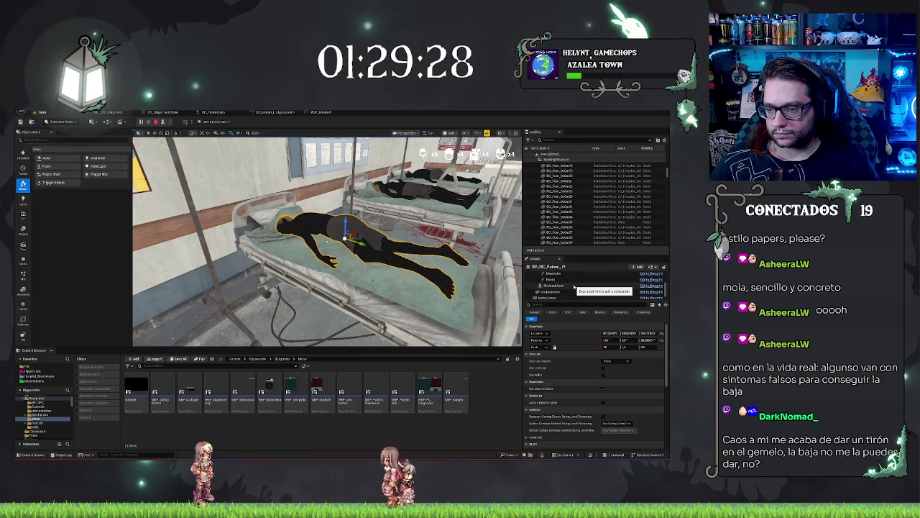
scroll(573, 287, up, 3)
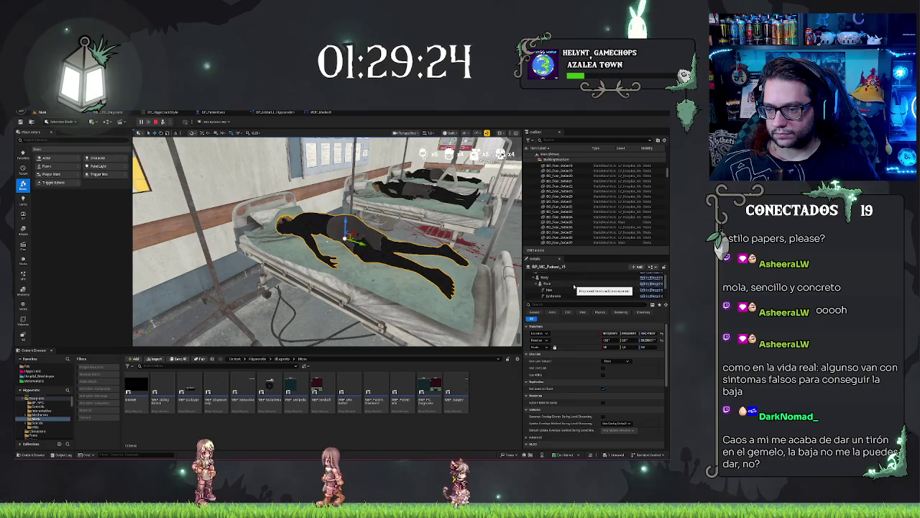
scroll(574, 287, down, 1)
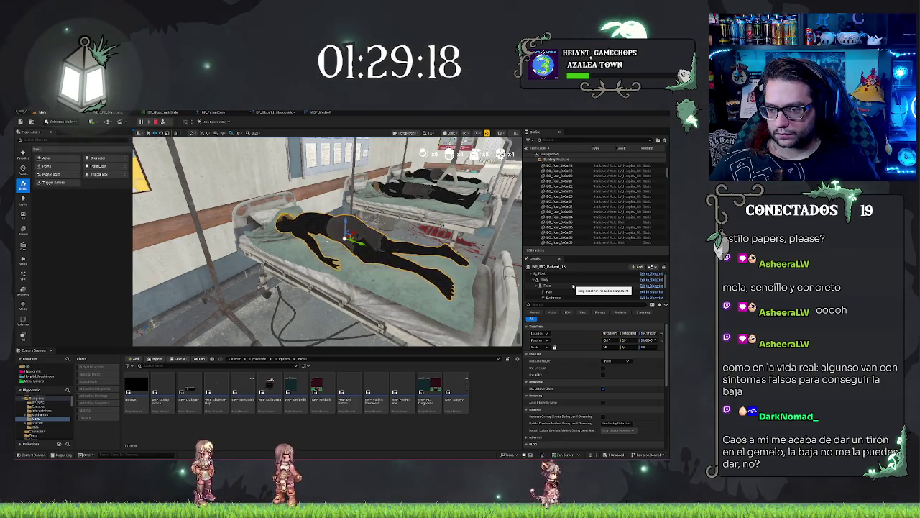
scroll(327, 241, up, 3)
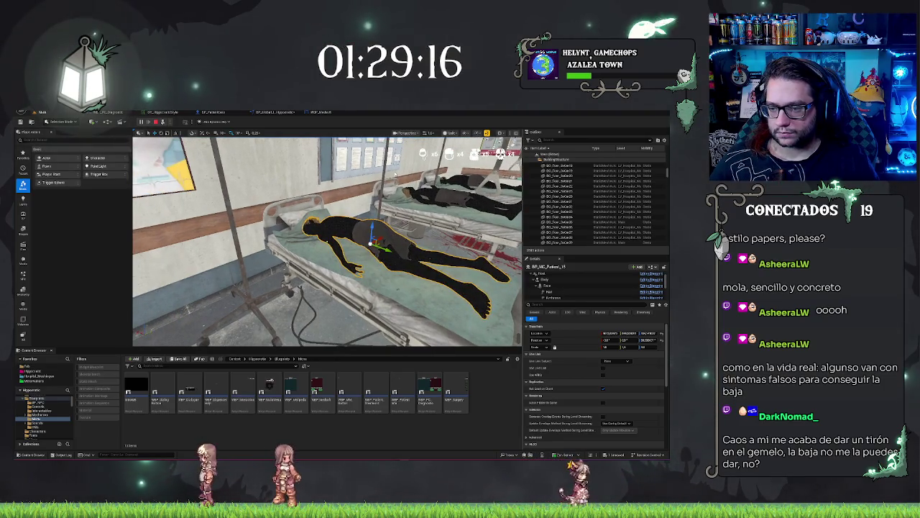
key(Escape)
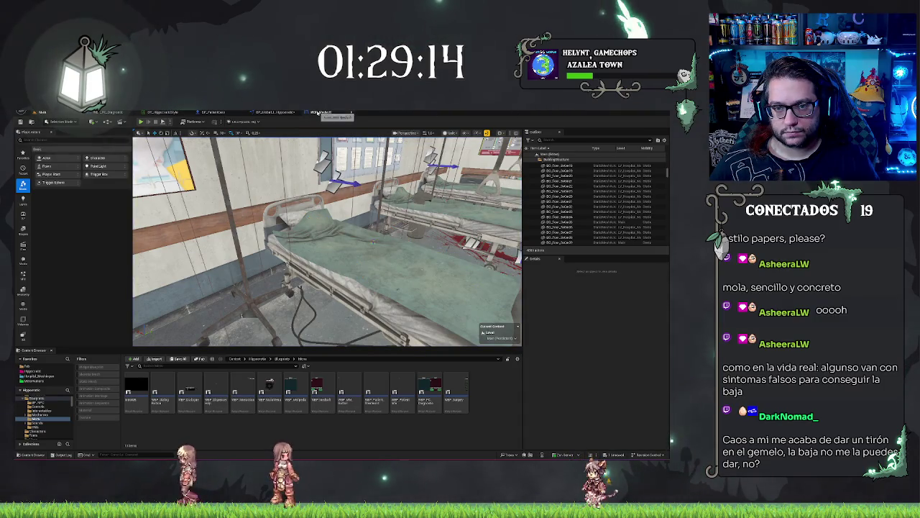
click(317, 112)
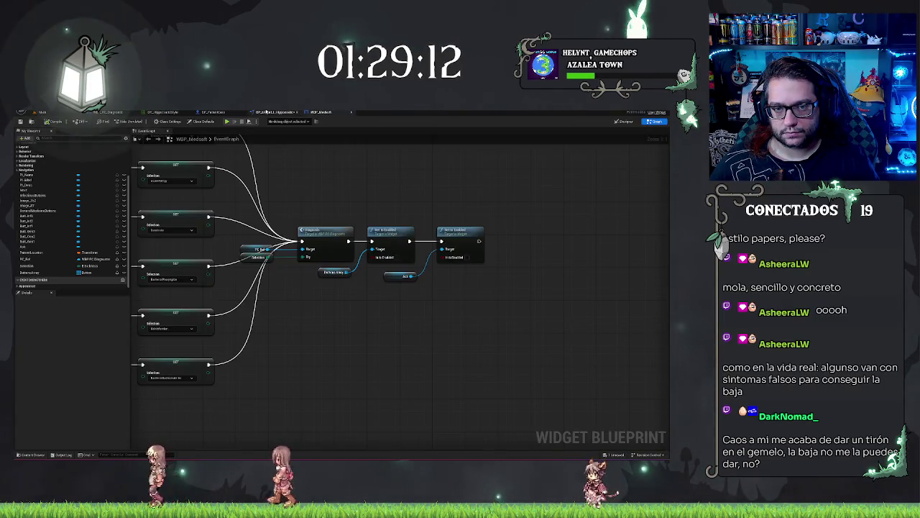
Step: Add a Cast To BP_MC_Patient node fed by the Actor to Change pin
click(266, 112)
drag(201, 248, 260, 248)
text(cast)
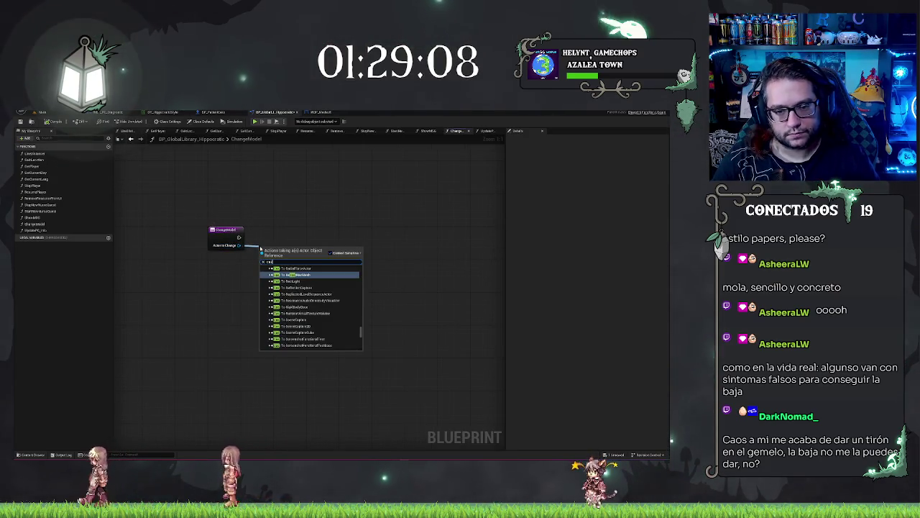
text( to patie)
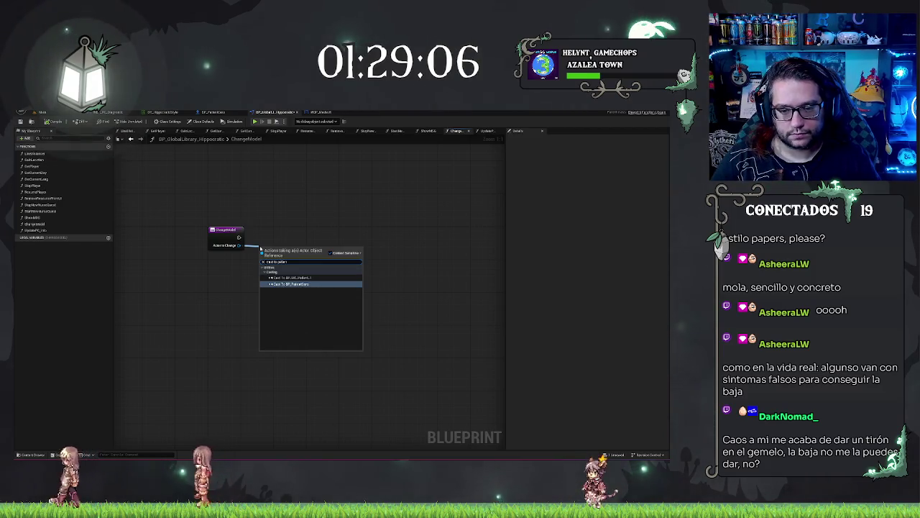
key(Return)
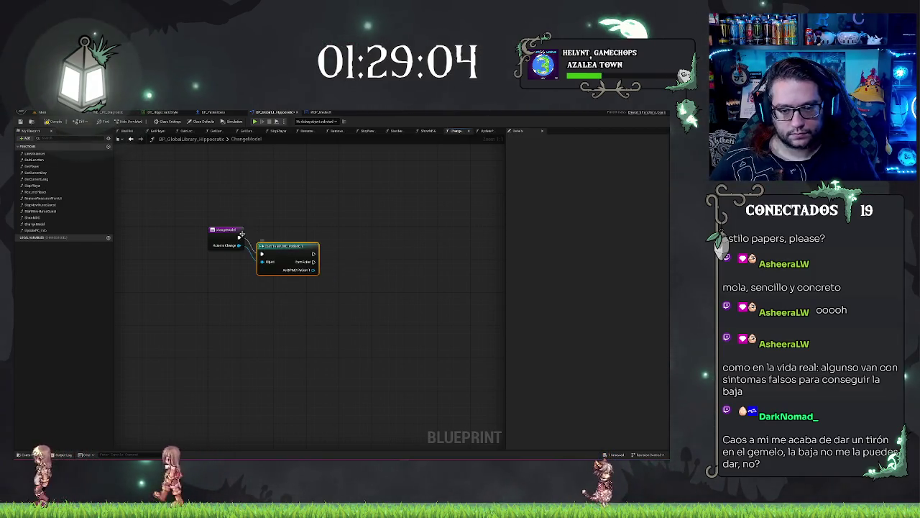
mouse_move(278, 247)
mouse_down()
mouse_move(282, 234)
mouse_move(310, 230)
mouse_move(299, 230)
mouse_up()
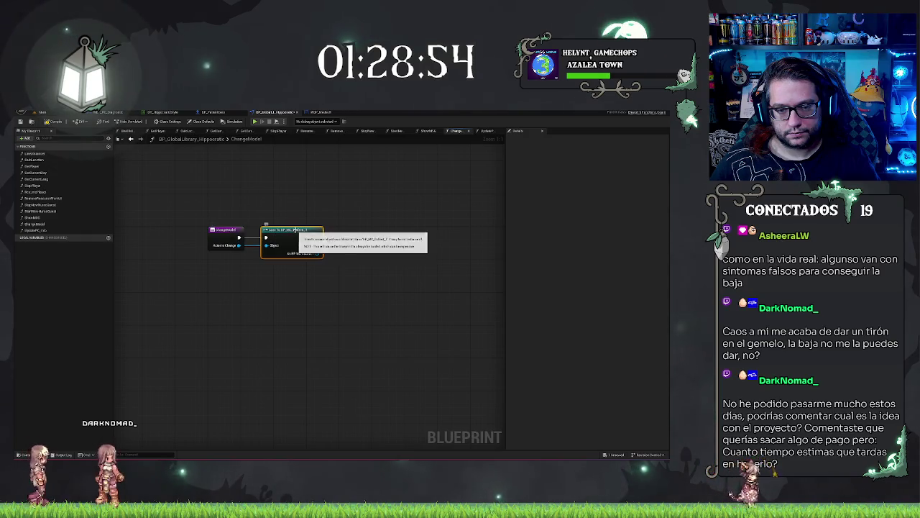
drag(294, 230, 335, 232)
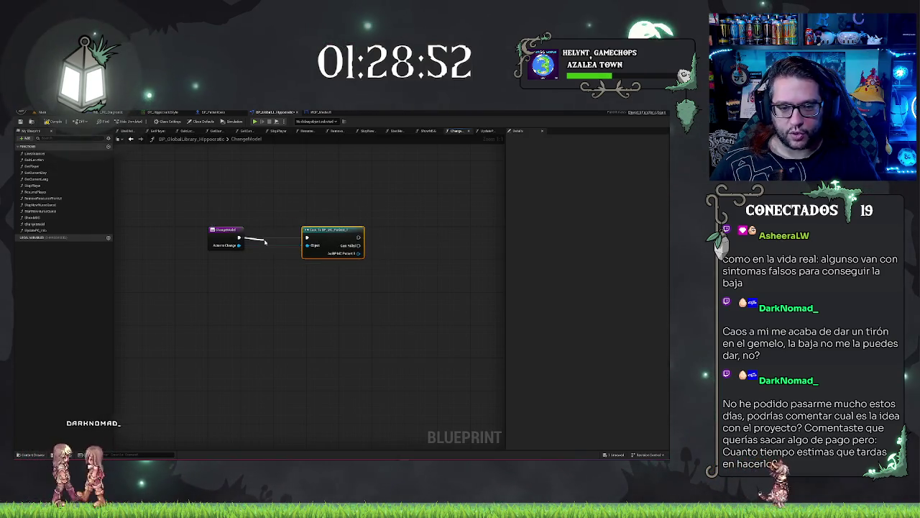
Step: Insert a Sequence node after the ChangeModel entry
drag(240, 237, 266, 243)
text(seq)
key(Return)
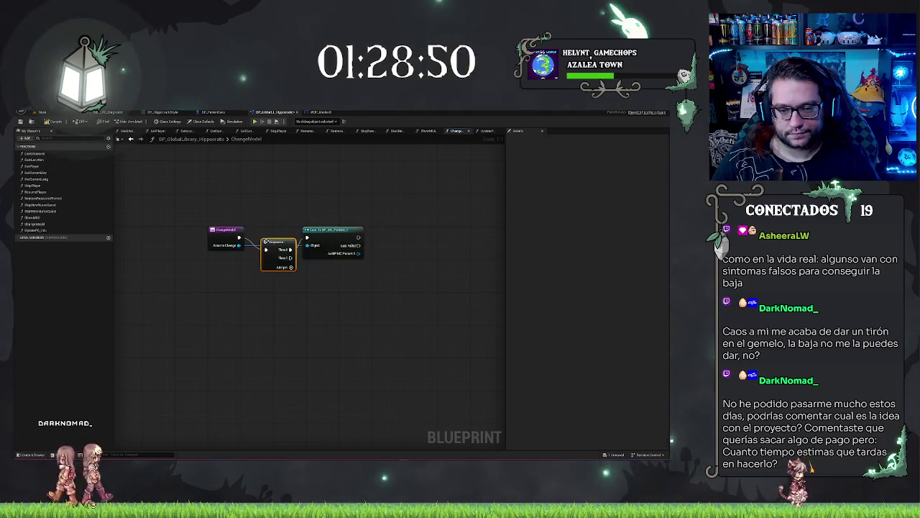
click(316, 202)
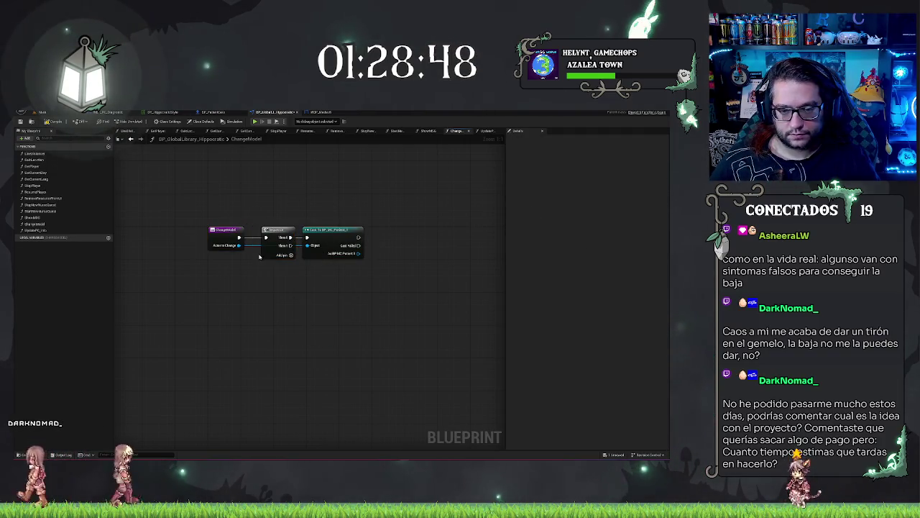
Step: Add a Cast To BP_PatientGoro node on the Sequence's Then 1 output
drag(294, 253, 312, 282)
text(cast to patien)
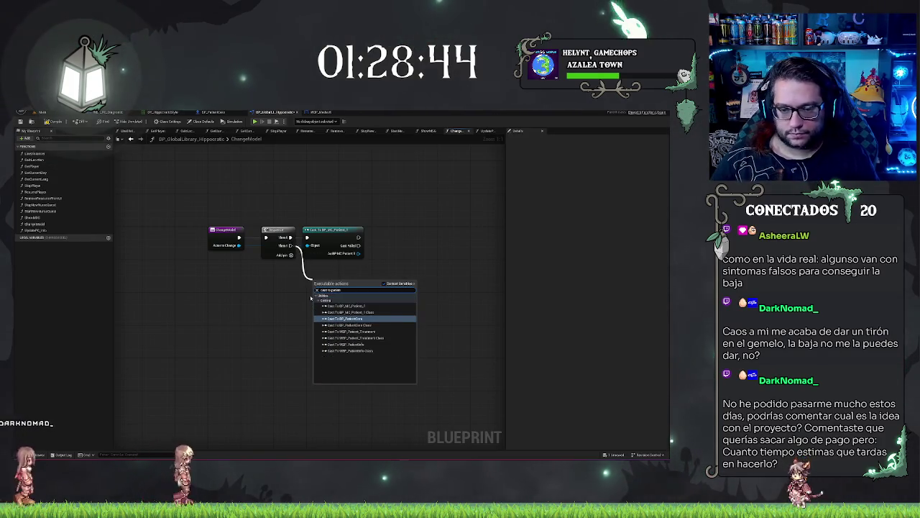
key(Return)
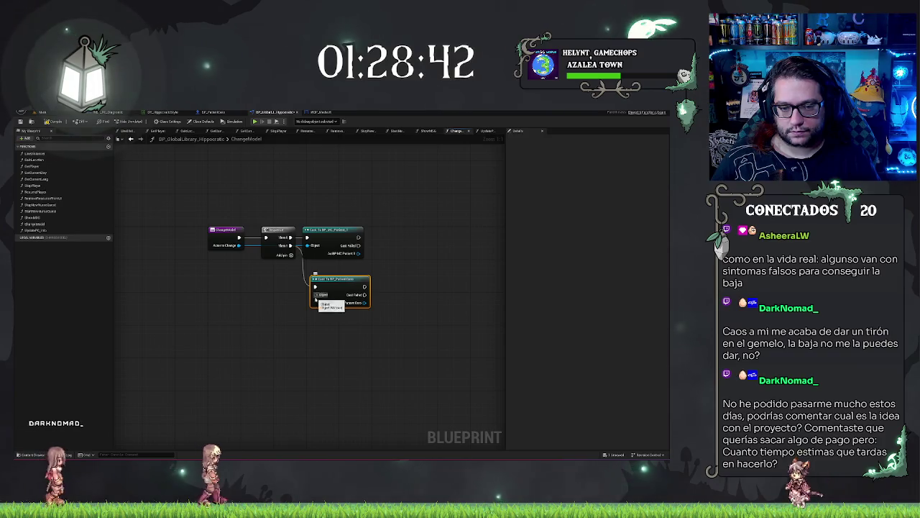
drag(315, 287, 307, 275)
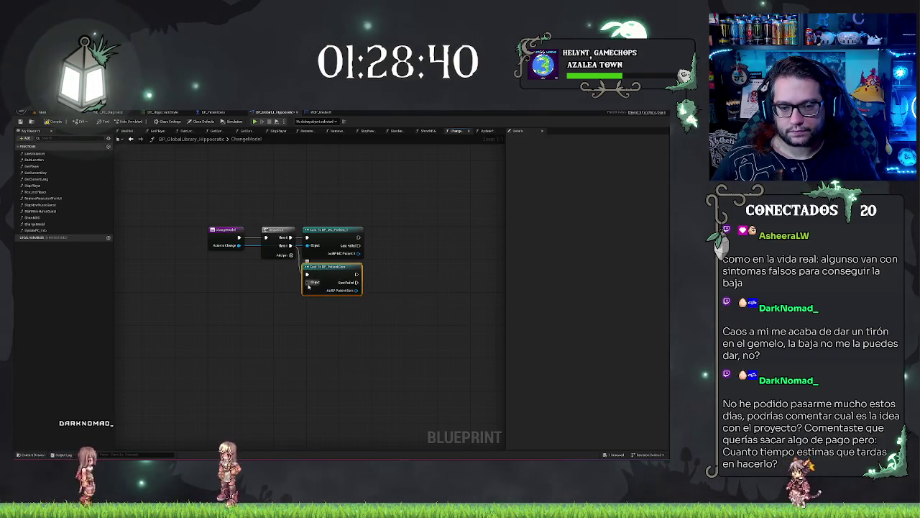
drag(417, 259, 342, 256)
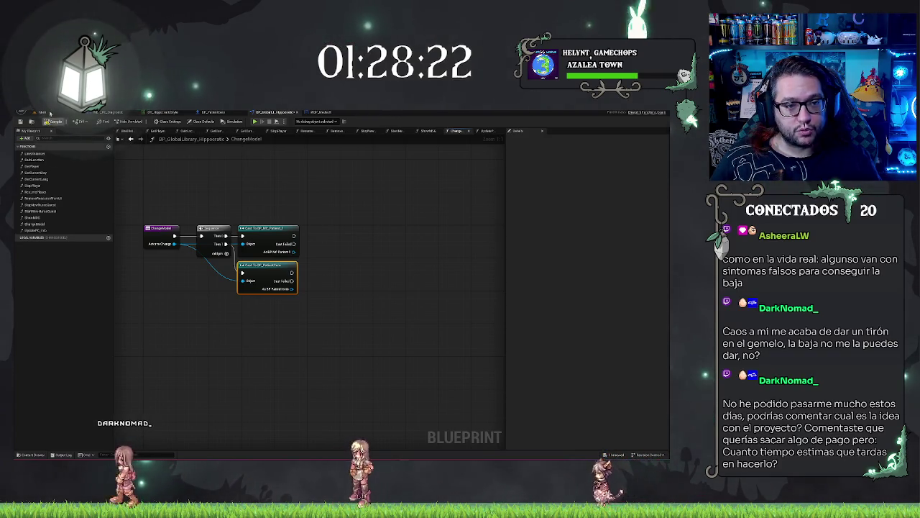
click(50, 113)
Step: Fly the camera from the ward down the graffiti-covered corridor lined with waiting seats
mouse_move(327, 241)
mouse_down()
mouse_move(306, 248)
mouse_move(293, 281)
mouse_move(281, 272)
mouse_up()
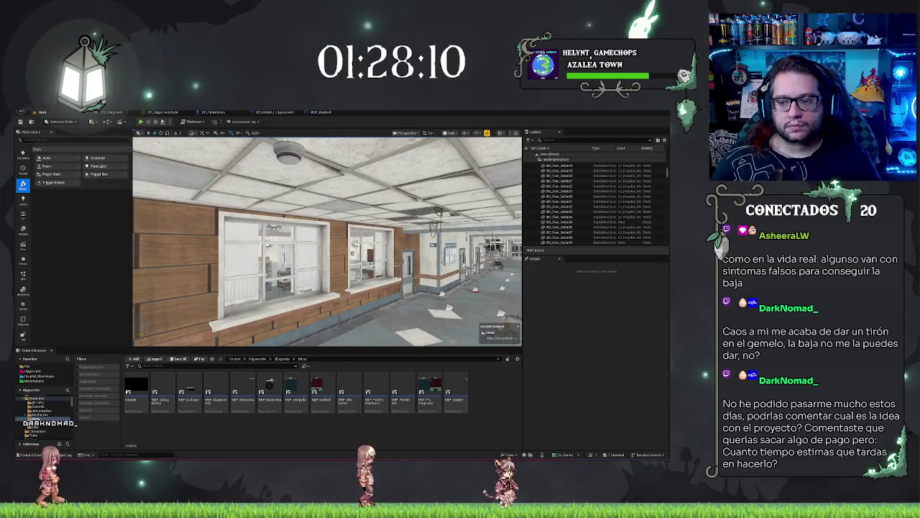
mouse_move(335, 281)
mouse_down()
mouse_move(357, 316)
mouse_move(402, 302)
mouse_move(410, 288)
mouse_up()
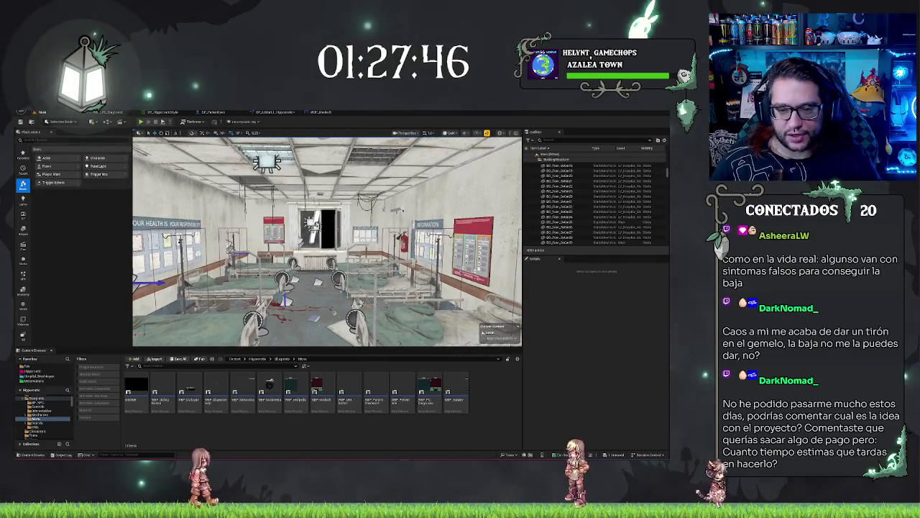
key(w)
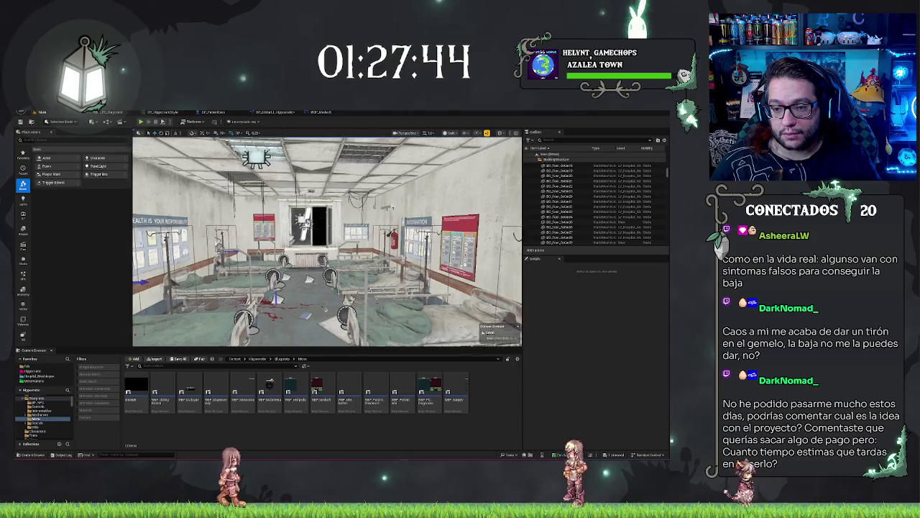
key(w)
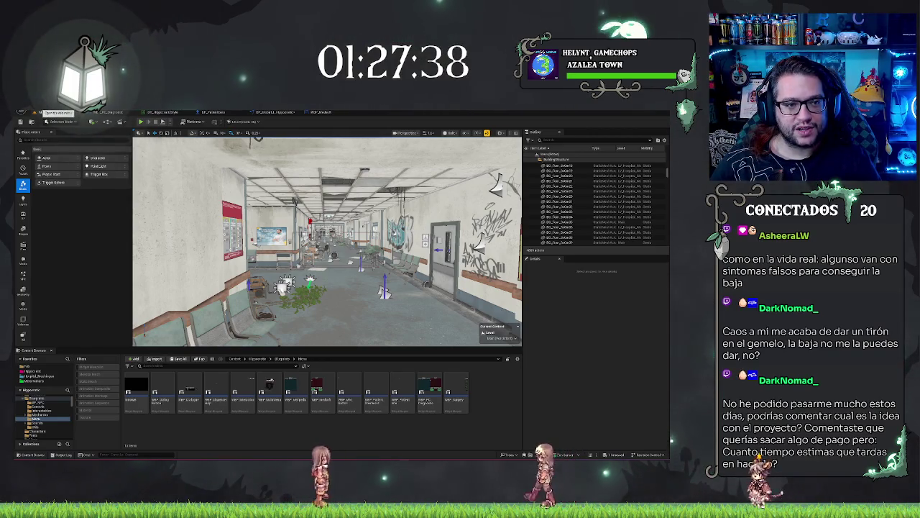
click(32, 113)
Step: Open the Menu level from File > Recent Levels
click(33, 113)
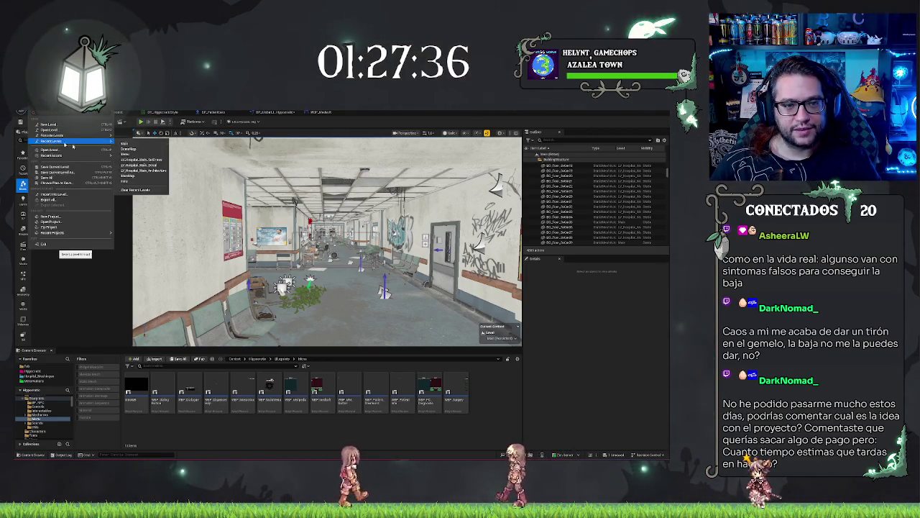
mouse_move(58, 140)
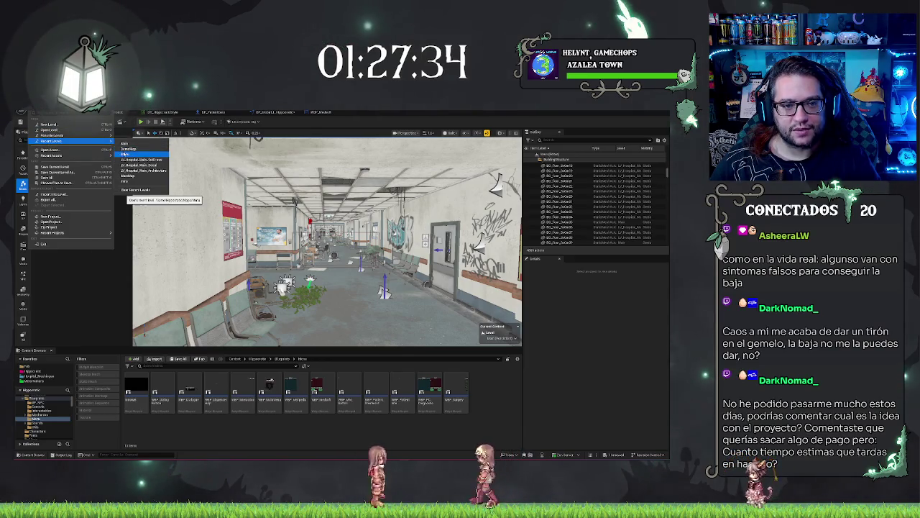
click(309, 157)
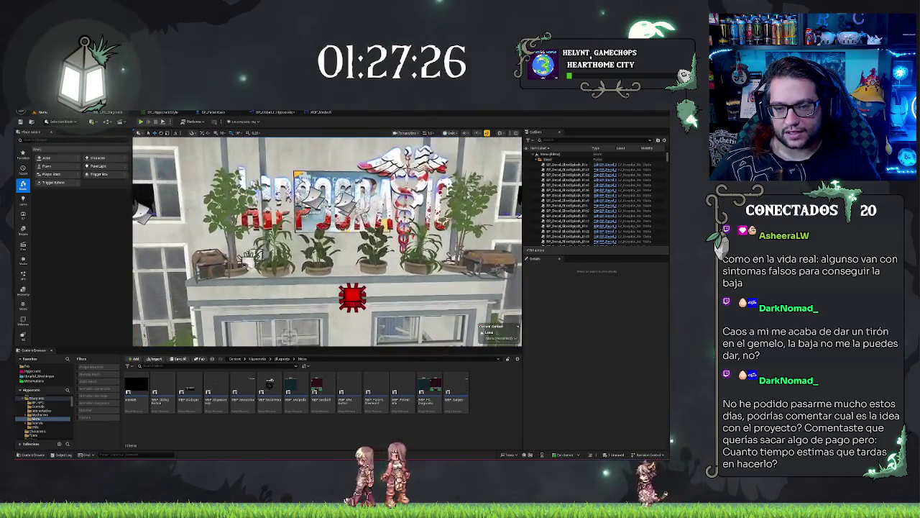
Step: Select and delete the potted flower plants under the sign, then switch to Lit view
click(388, 280)
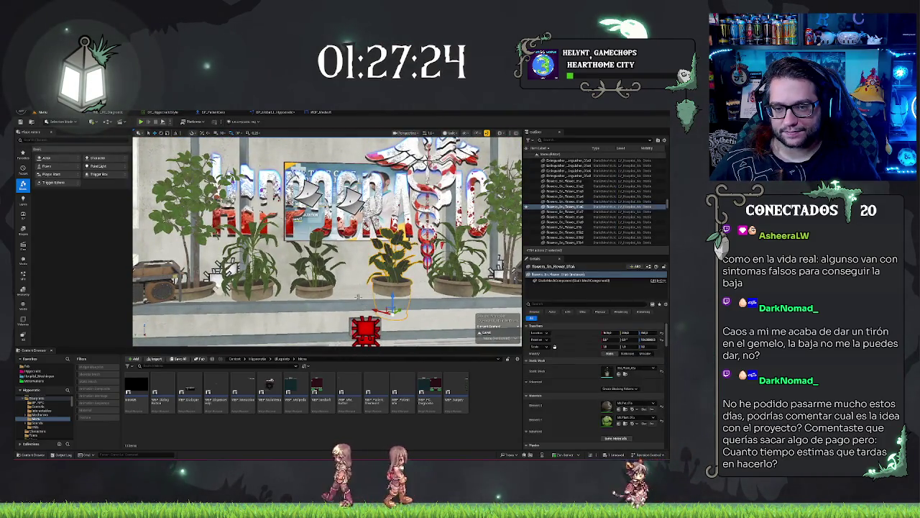
scroll(357, 296, down, 10)
key(f)
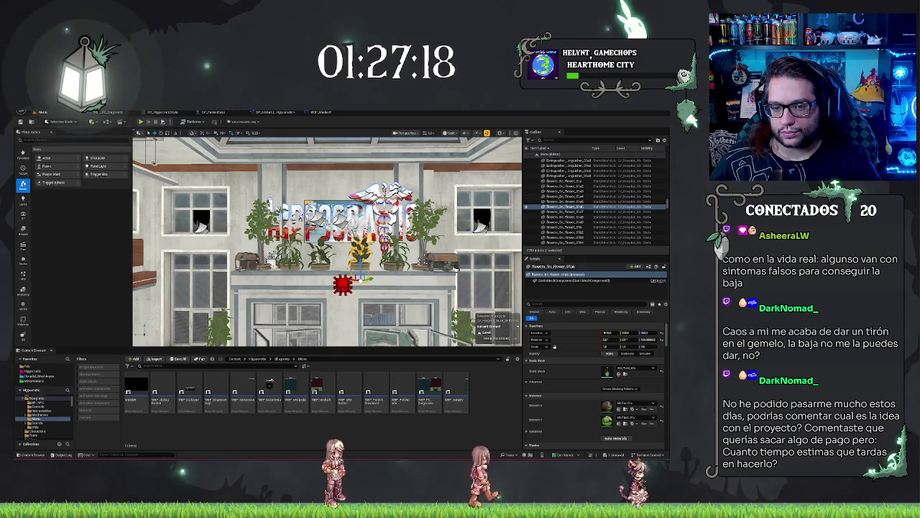
ctrl+click(568, 202)
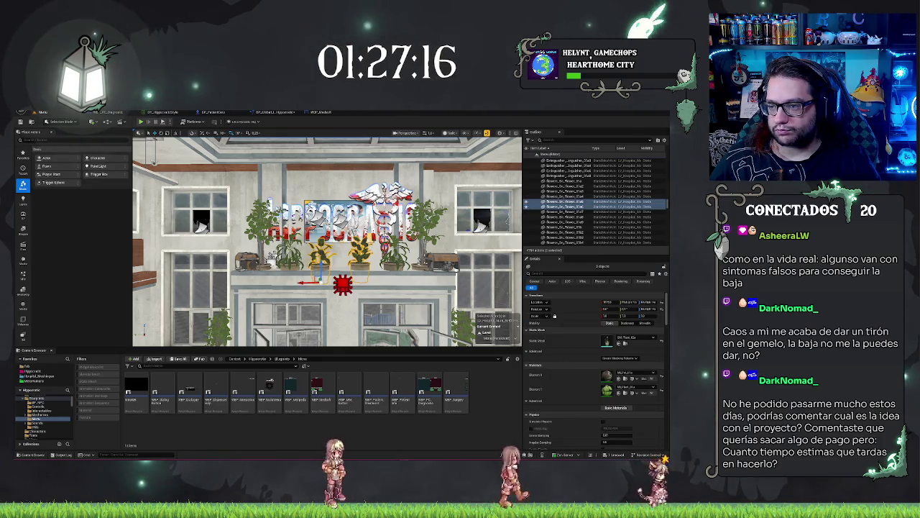
ctrl+click(568, 216)
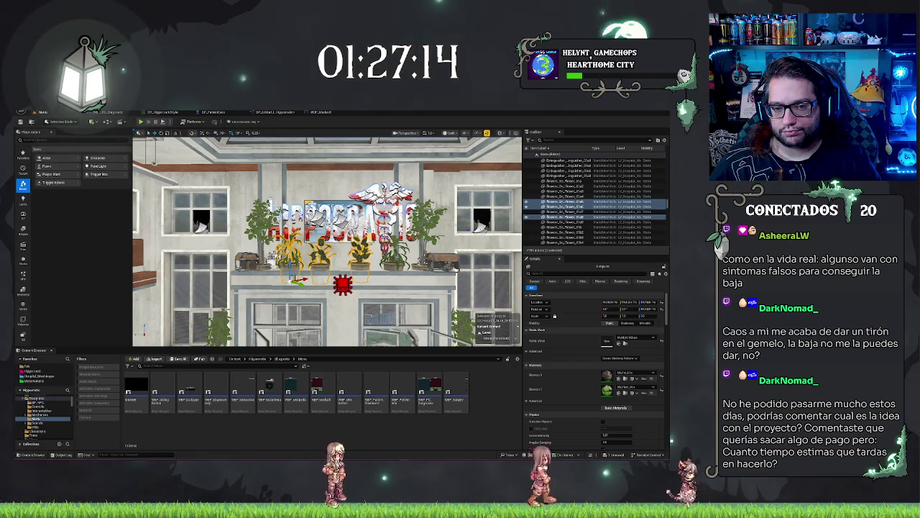
ctrl+click(568, 202)
ctrl+click(567, 197)
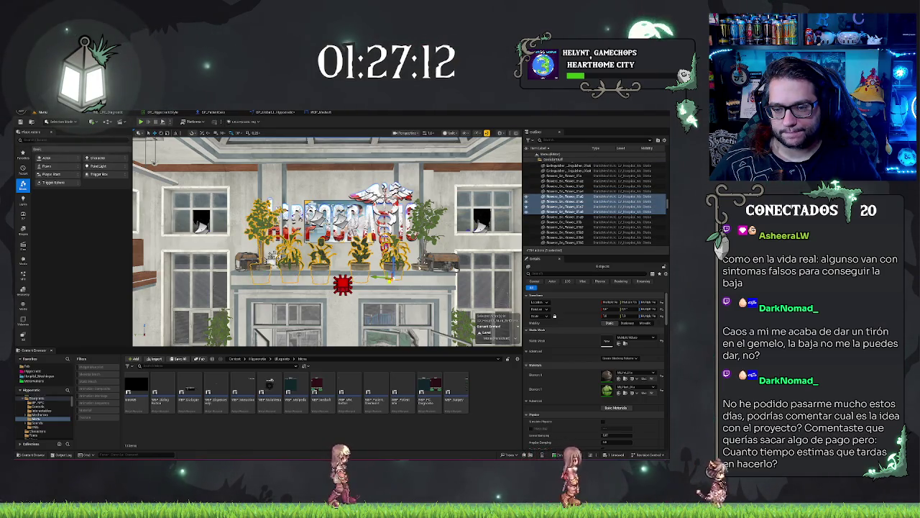
ctrl+click(568, 204)
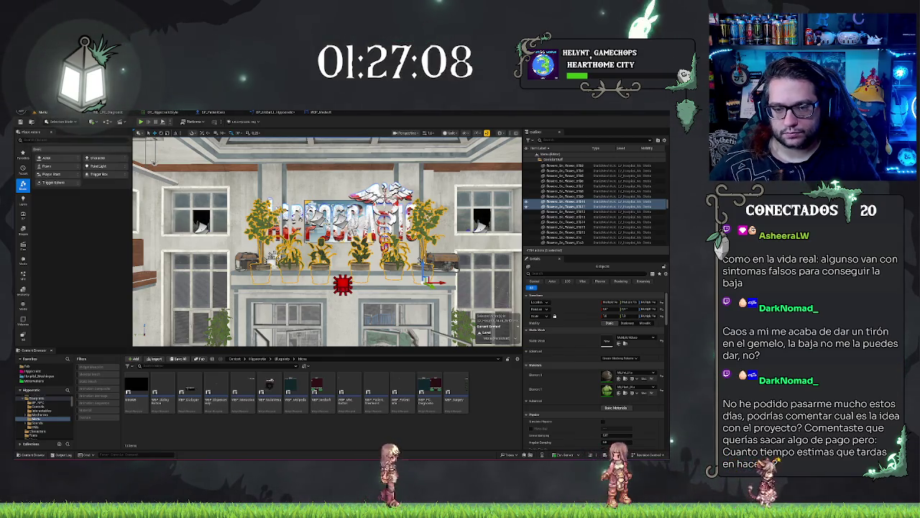
key(Delete)
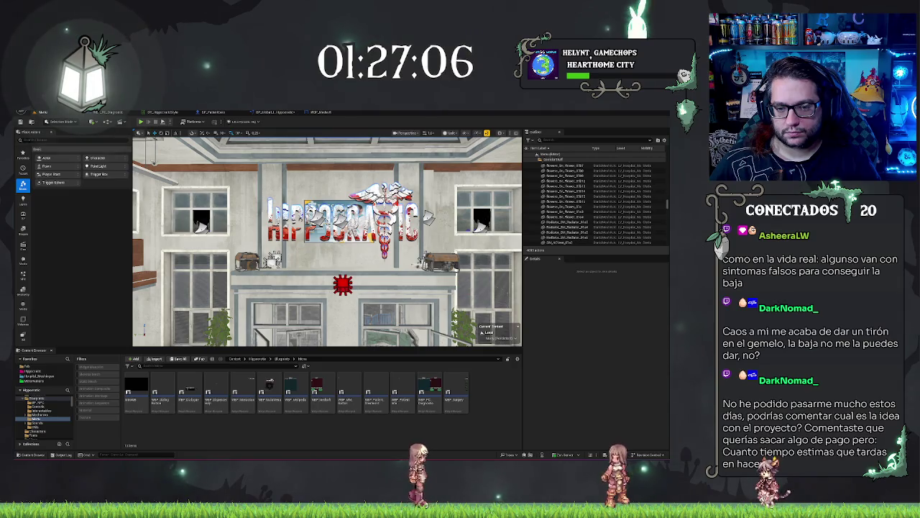
key(alt+4)
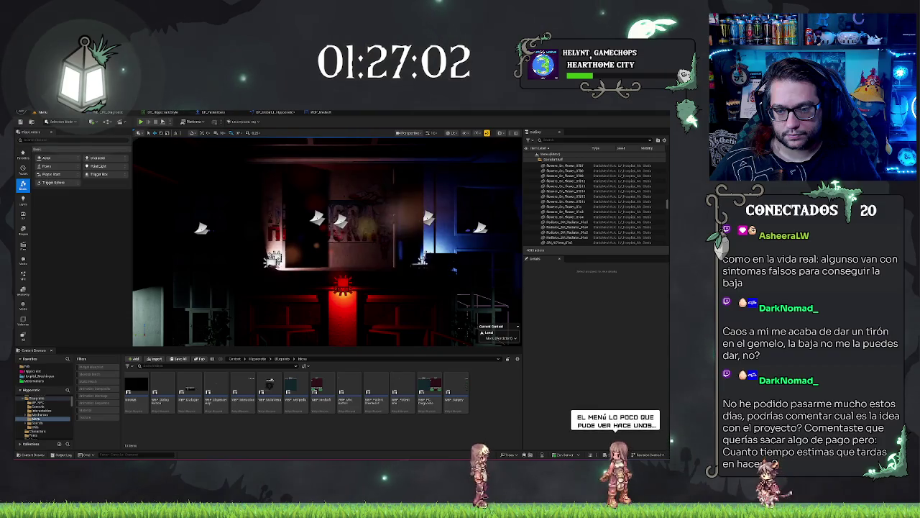
mouse_move(386, 284)
mouse_down()
mouse_move(359, 276)
mouse_move(385, 285)
mouse_move(366, 298)
mouse_move(373, 289)
mouse_up()
Step: Shift the left BP_Generator LightComponent's Light Color toward a paler pinkish-red
click(364, 300)
click(372, 289)
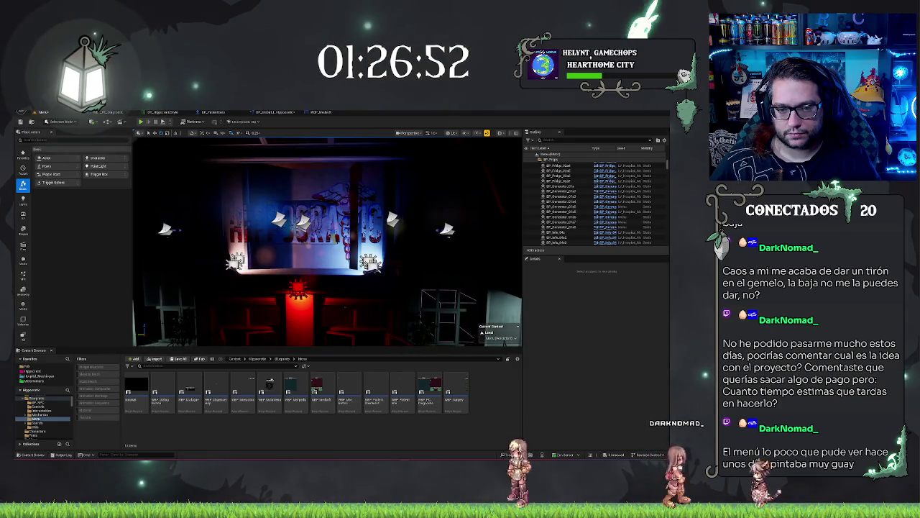
scroll(327, 241, up, 2)
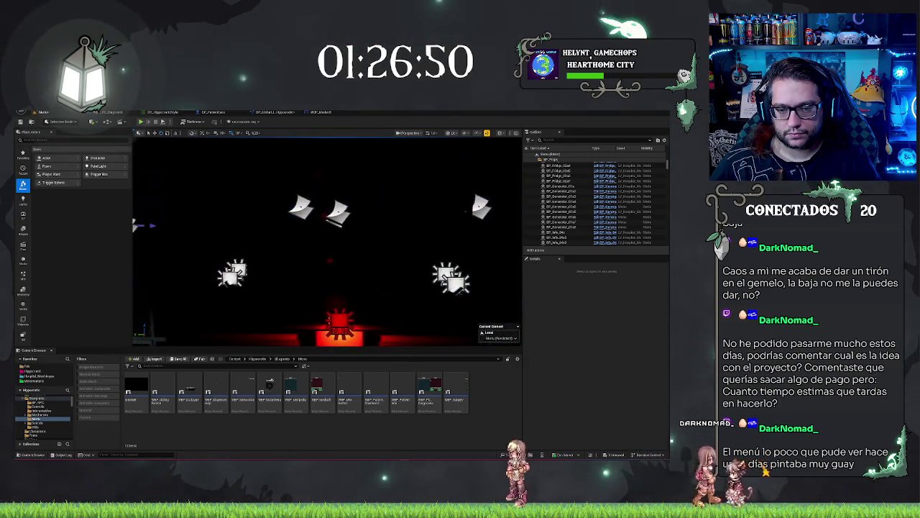
click(188, 281)
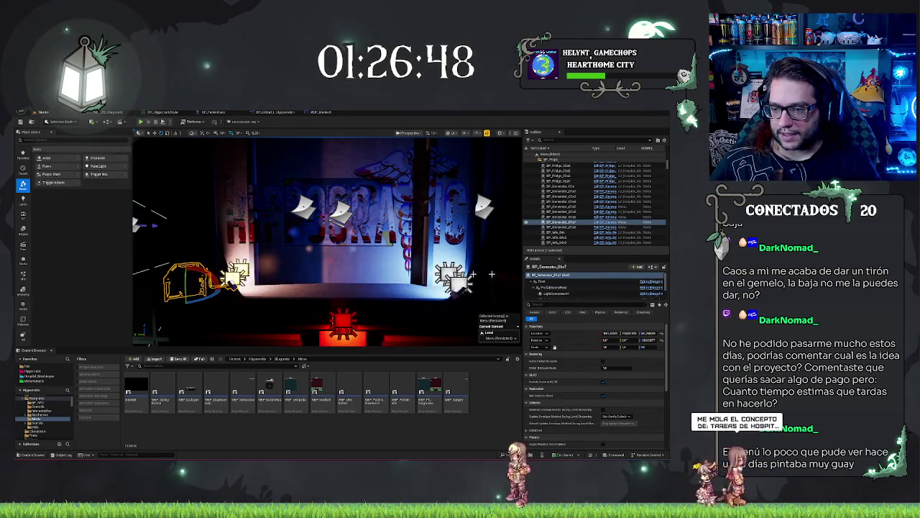
click(557, 293)
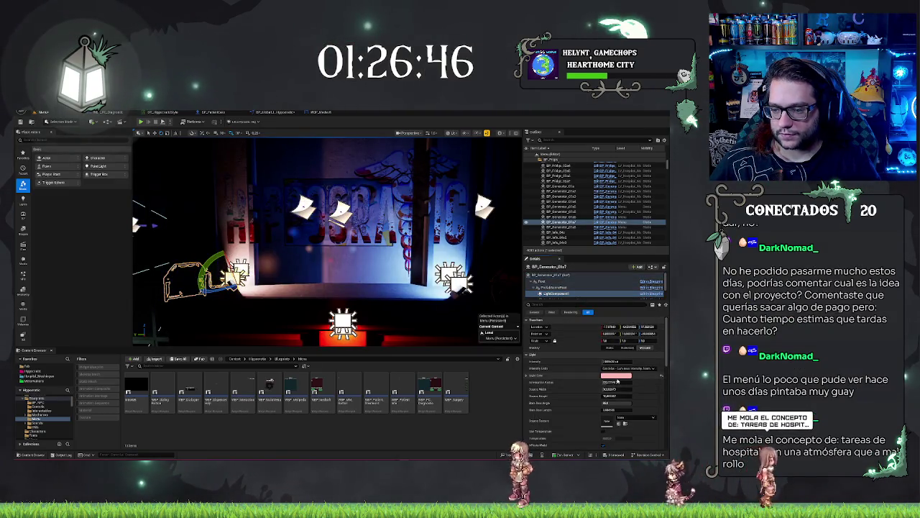
click(616, 374)
drag(544, 350, 550, 348)
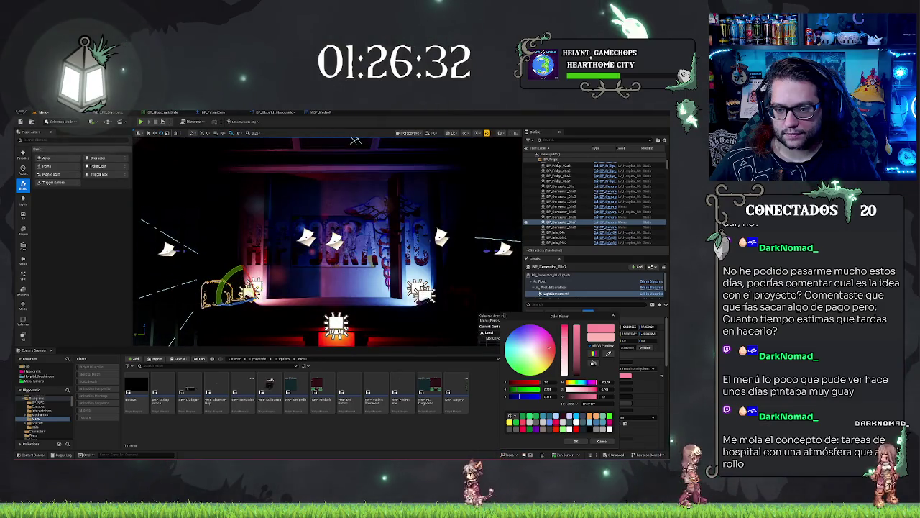
click(567, 206)
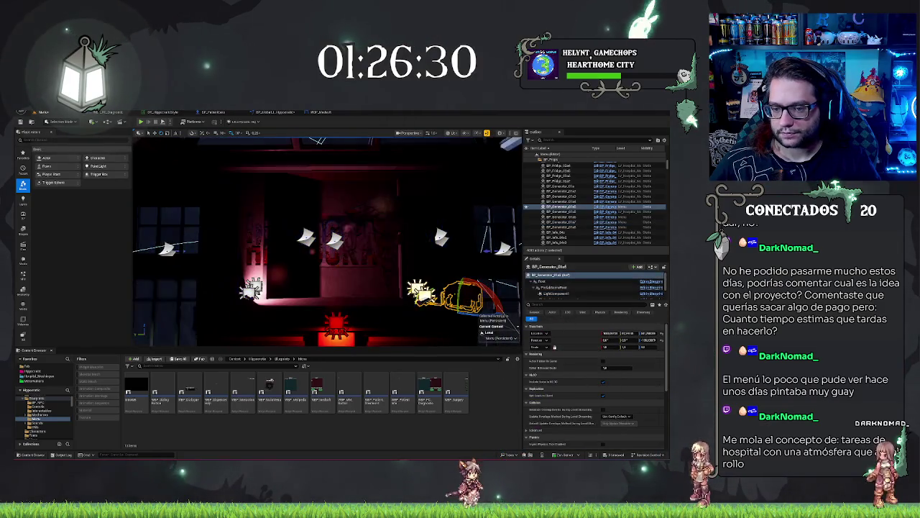
Step: Raise the Intensity of the second BP_Generator's LightComponent
click(558, 294)
click(611, 361)
key(Return)
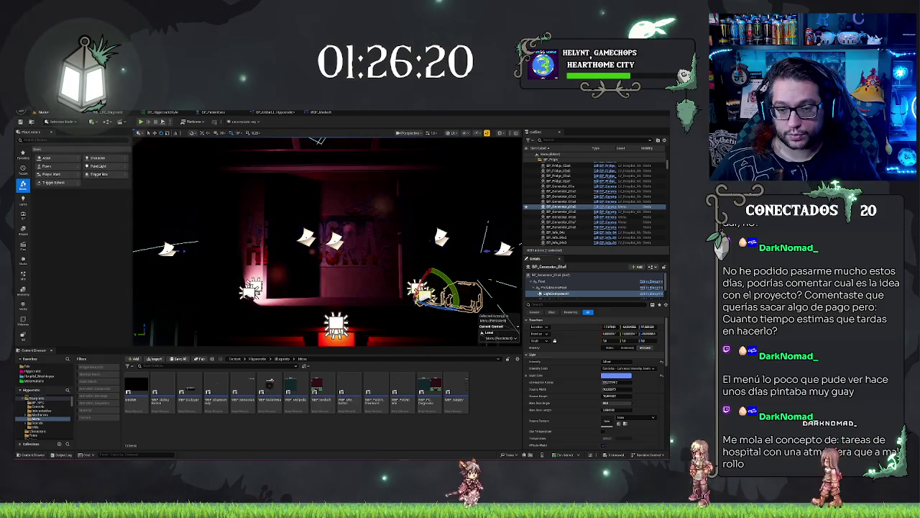
Step: Review the lit HIPPOCRATIC sign, save the Menu map, and list recent levels
mouse_move(350, 317)
mouse_down()
mouse_move(338, 309)
mouse_move(350, 317)
mouse_up()
scroll(488, 319, up, 3)
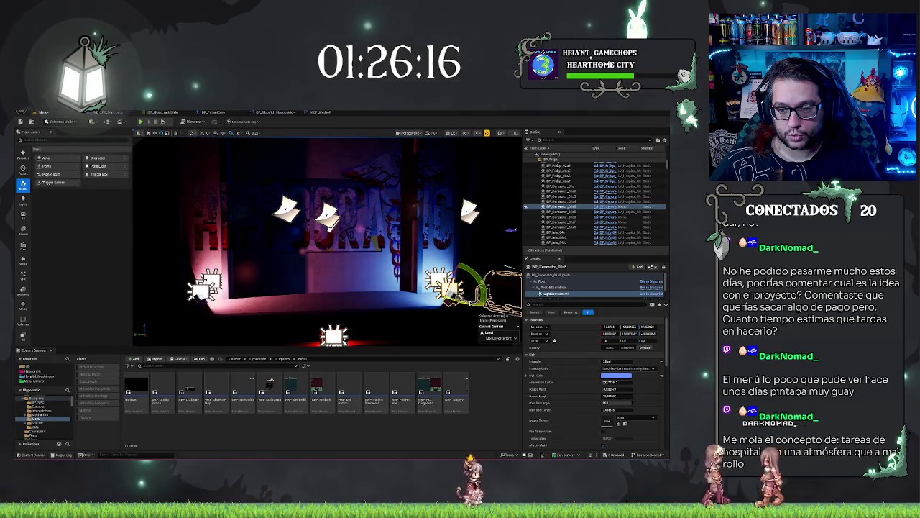
drag(327, 238, 302, 241)
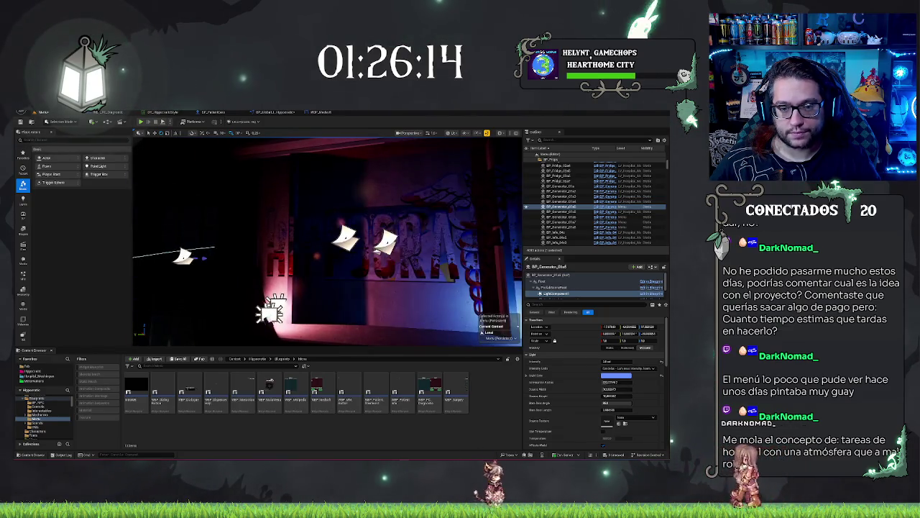
click(248, 287)
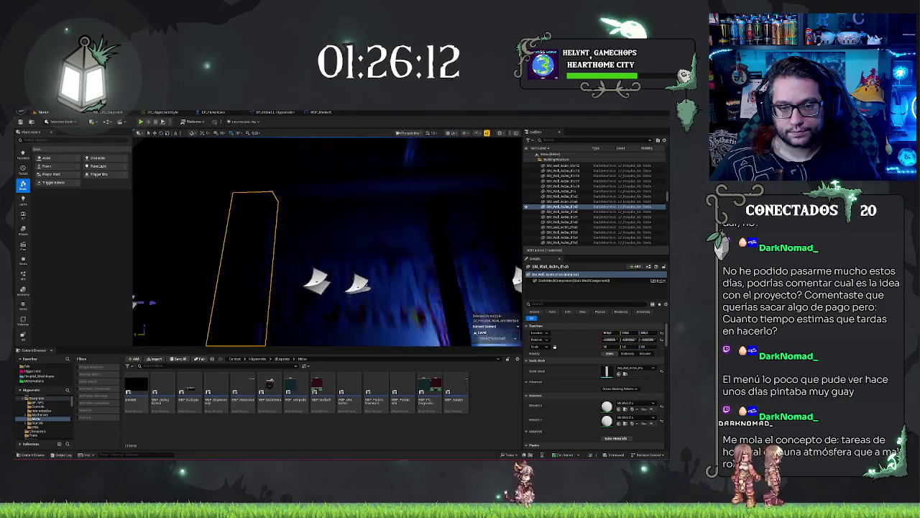
mouse_move(302, 241)
mouse_down()
mouse_move(323, 231)
mouse_move(301, 236)
mouse_move(341, 273)
mouse_move(350, 264)
mouse_move(339, 261)
mouse_up()
key(ctrl+s)
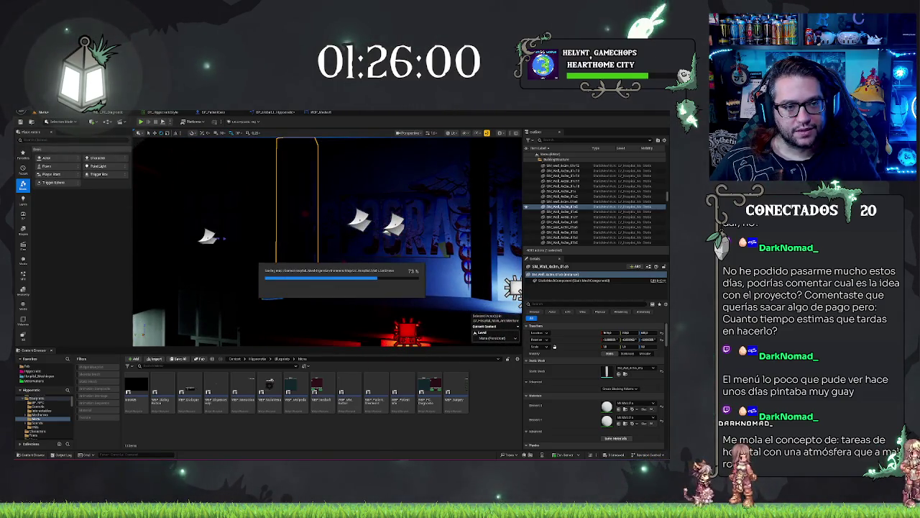
click(24, 113)
Step: Load the Main hospital level from File > Recent Levels
mouse_move(72, 140)
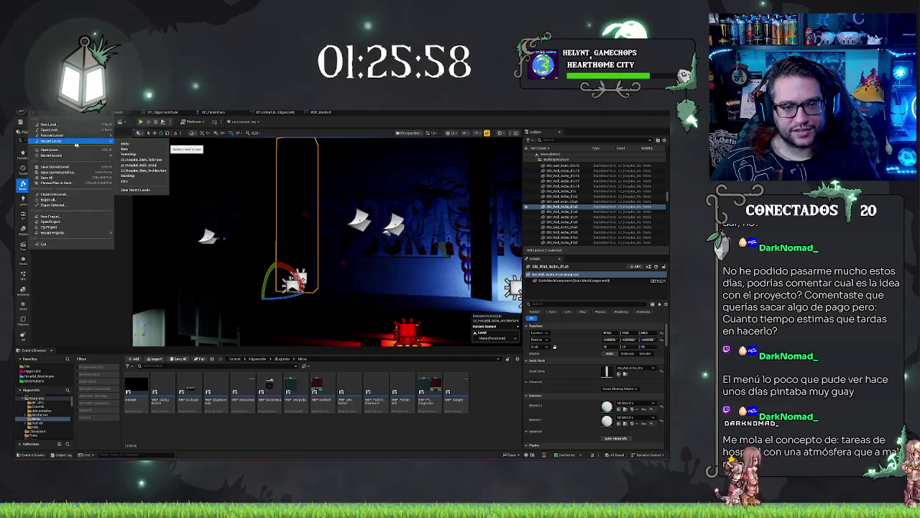
click(131, 154)
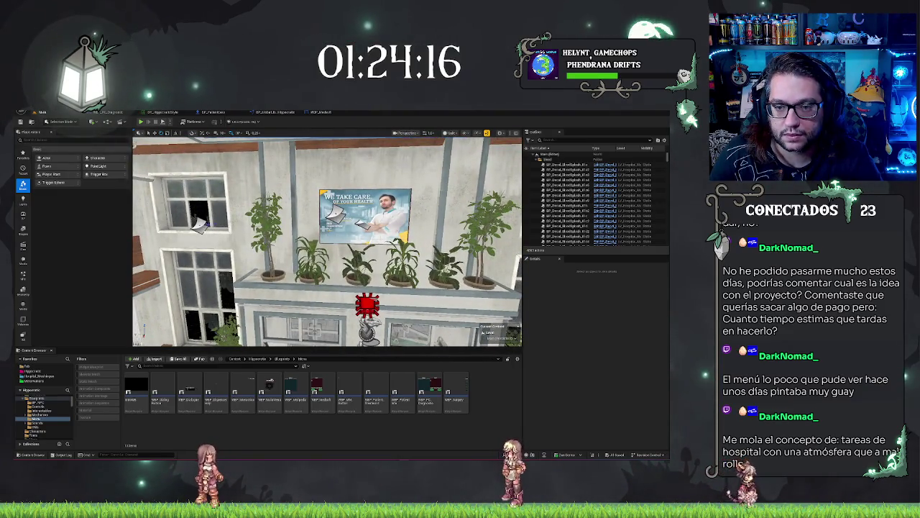
Step: Delete the facade wall piece holding the poster, then restore it with undo
click(431, 173)
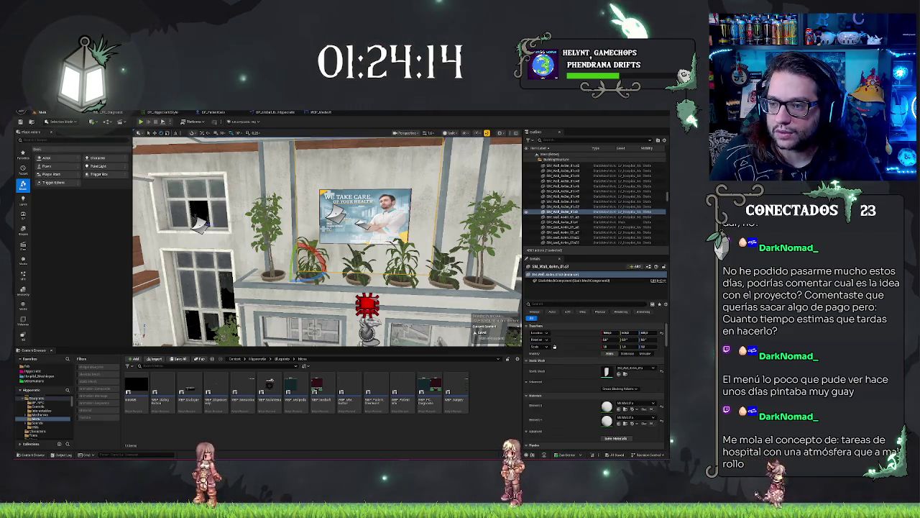
click(654, 151)
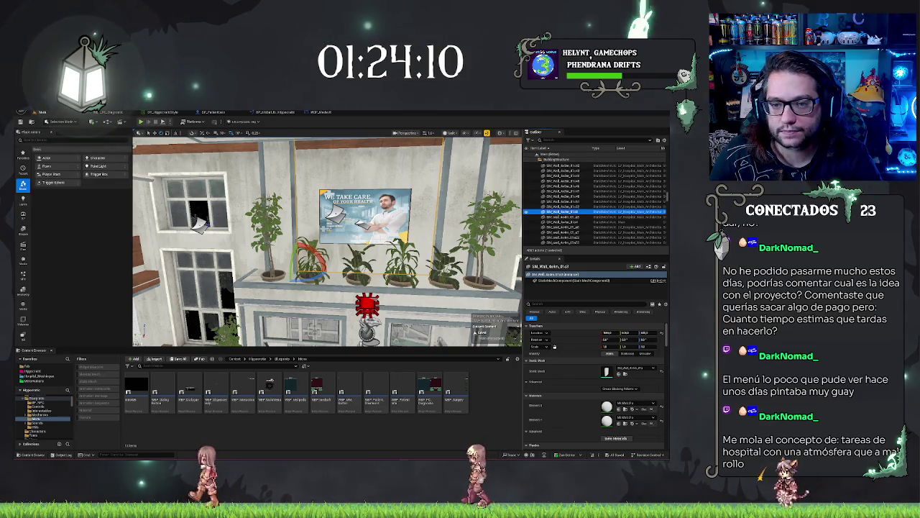
key(Delete)
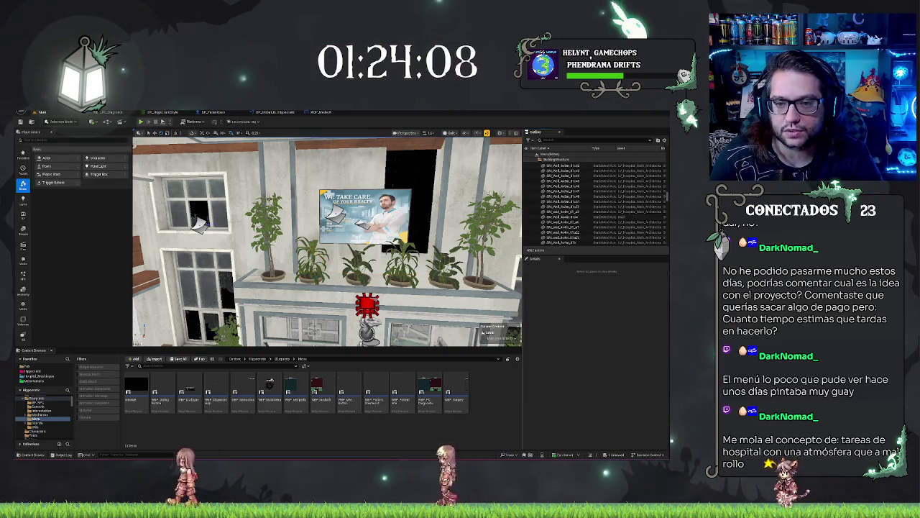
key(w)
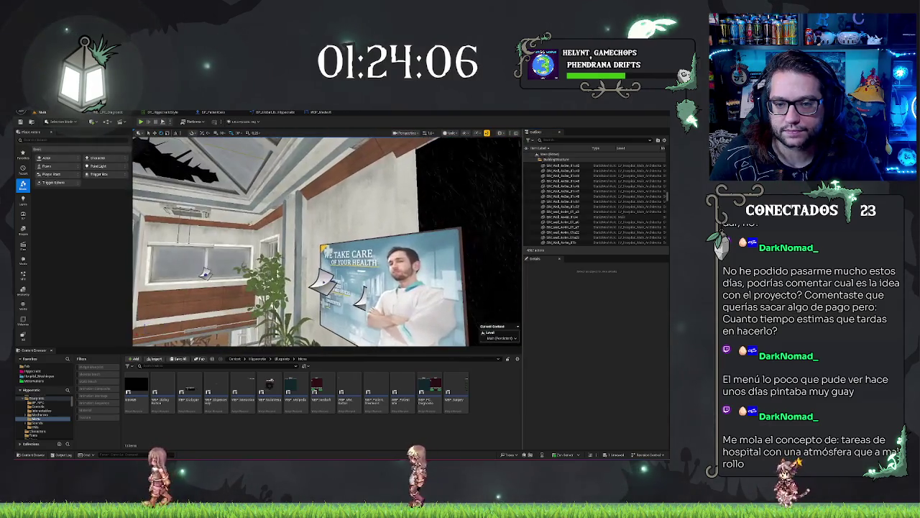
key(ctrl+z)
key(f)
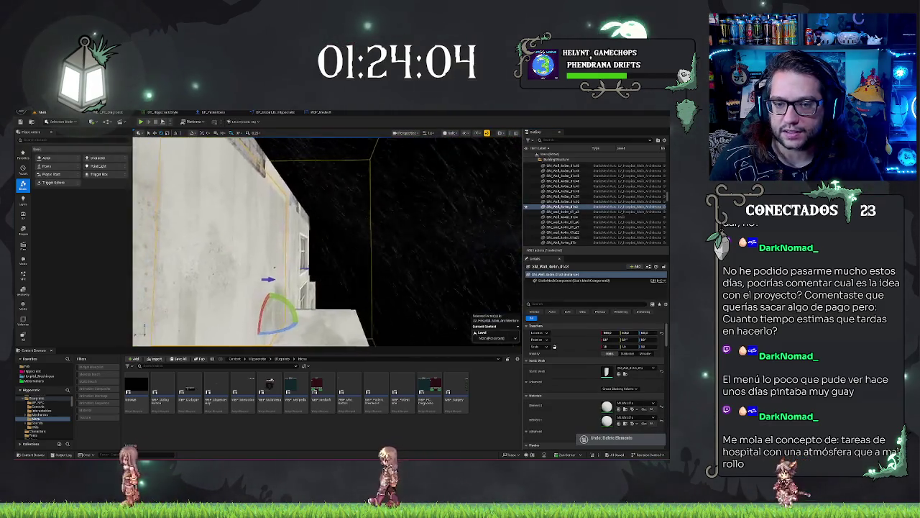
key(f)
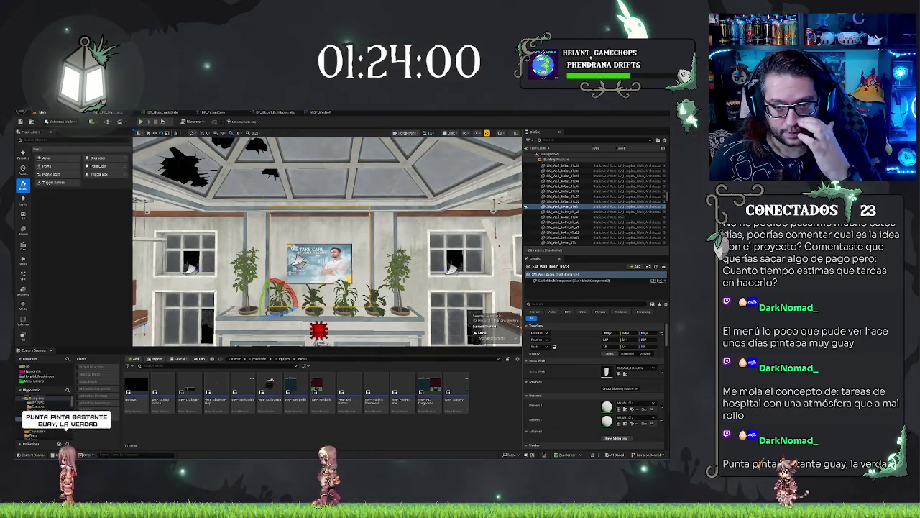
Step: Check the pillar wall sections, undo leftover changes, and start Play-In-Editor with Alt+P
click(255, 266)
click(370, 270)
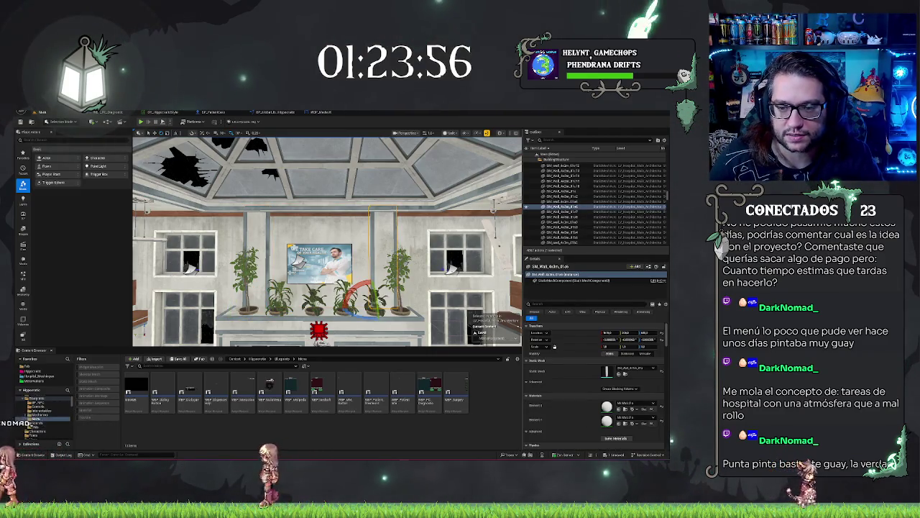
key(Escape)
scroll(327, 240, up, 3)
scroll(327, 241, down, 3)
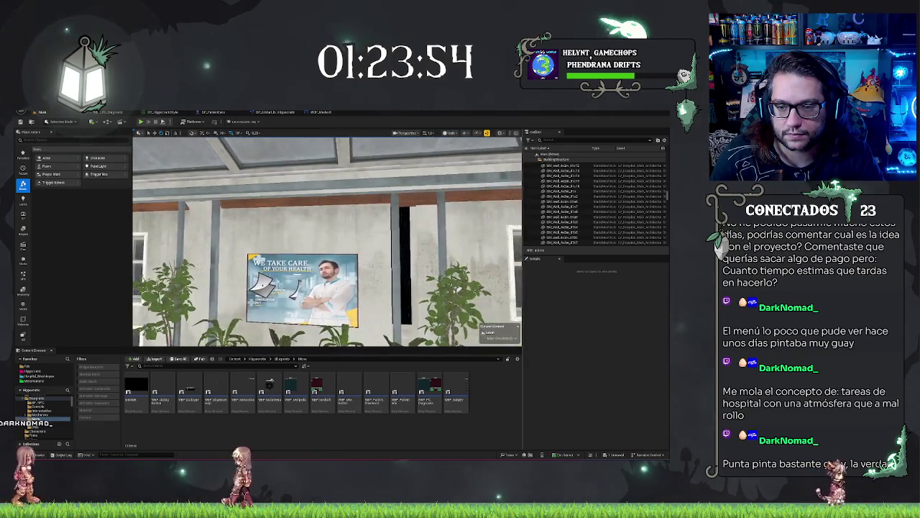
scroll(327, 241, up, 4)
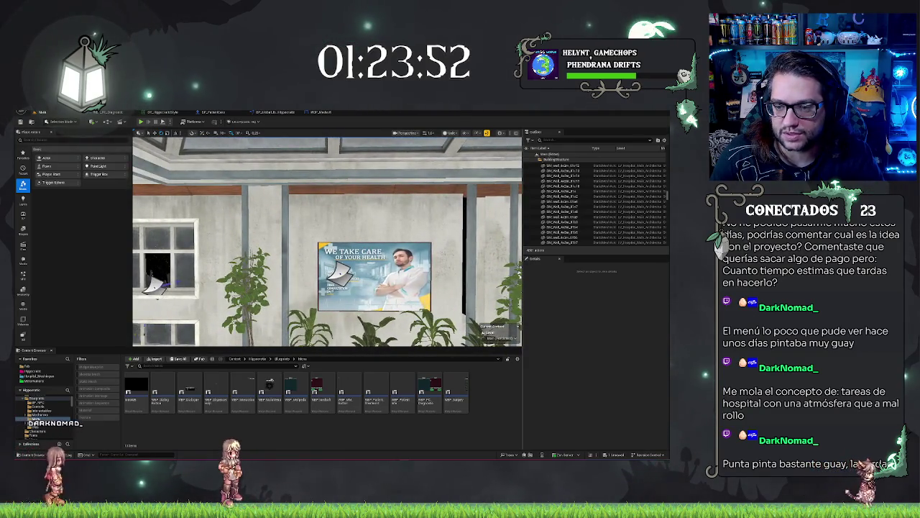
key(ctrl+z)
key(ctrl+y)
key(ctrl+z)
key(ctrl+z)
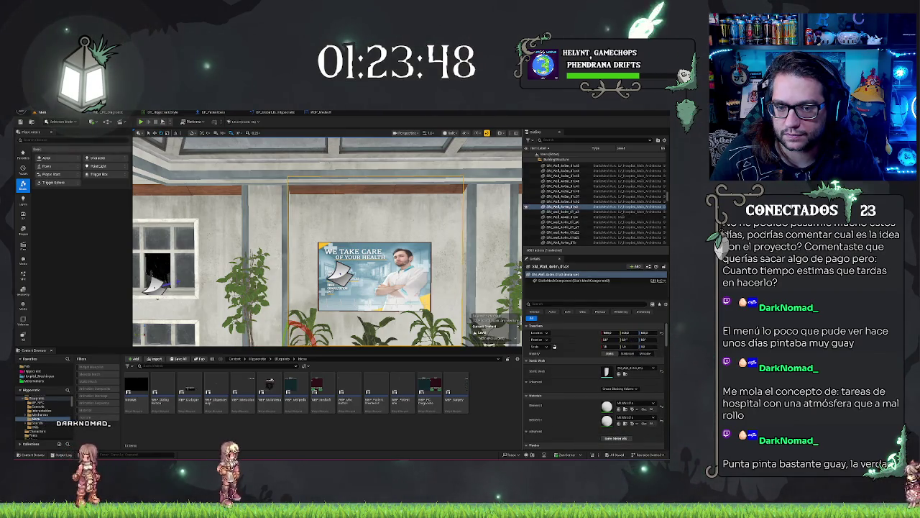
key(ctrl+z)
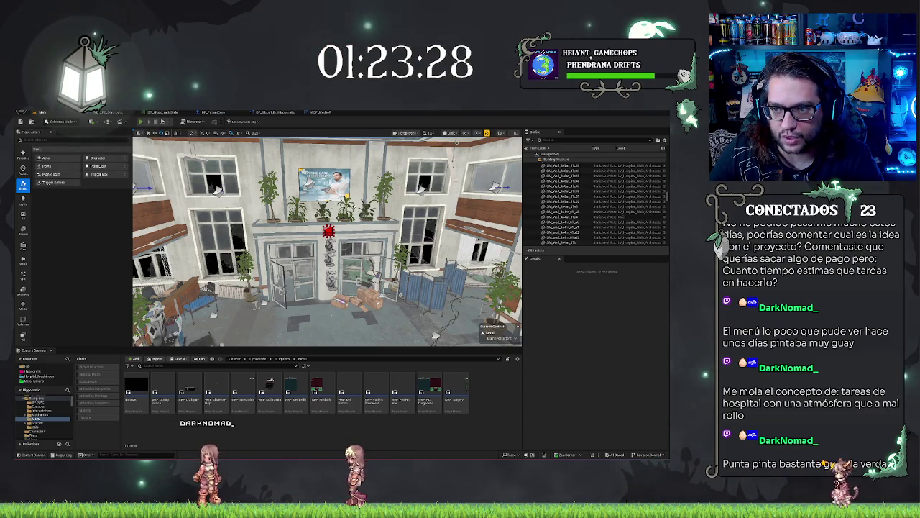
key(alt+p)
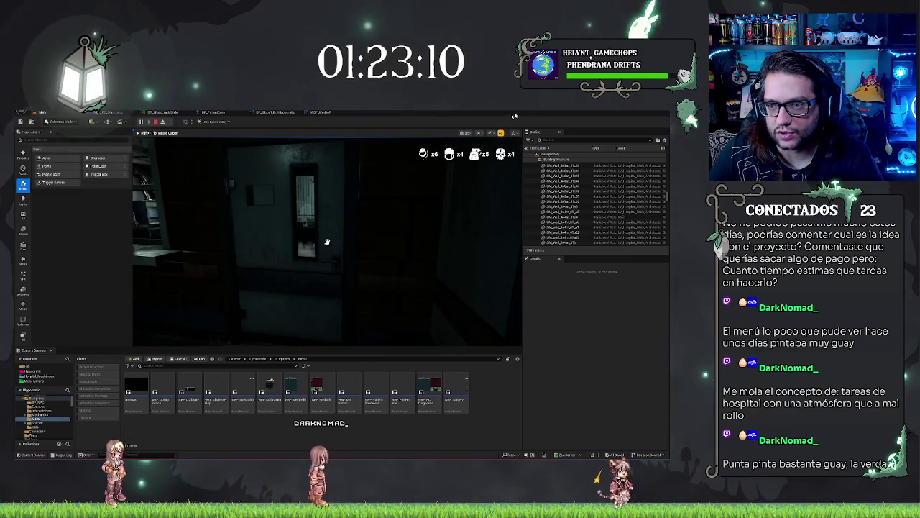
Step: Walk down the corridor into the desk office and back out toward the waiting corridor
click(469, 201)
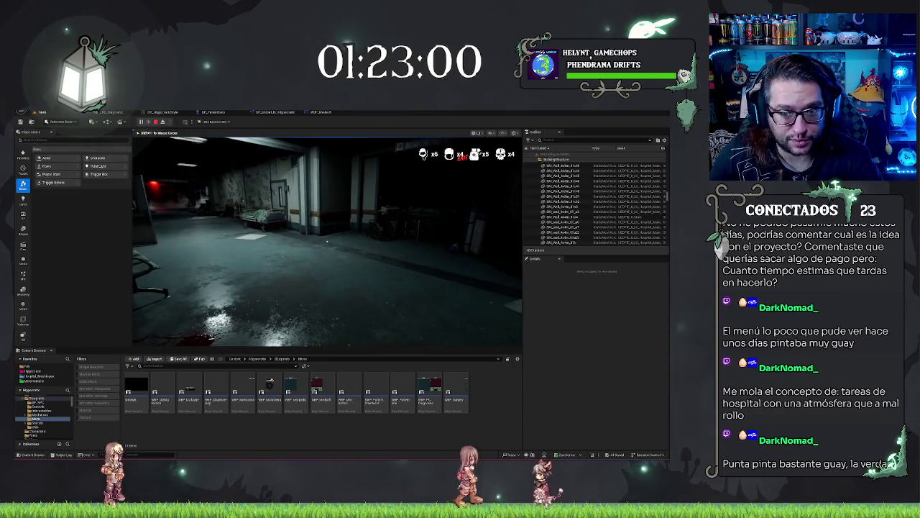
key(w)
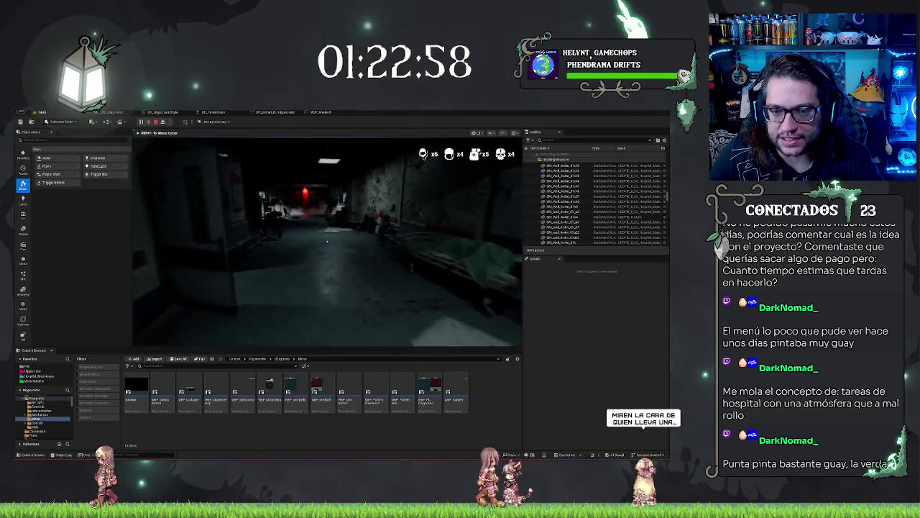
key(w)
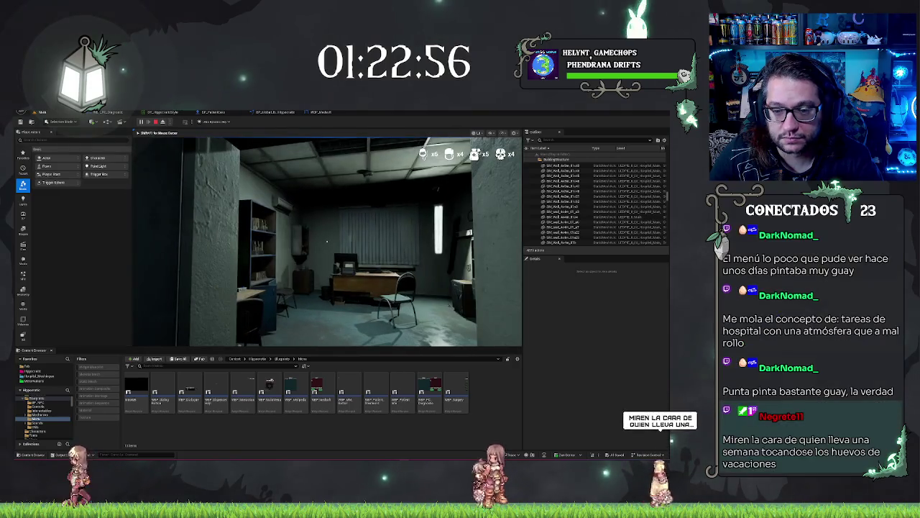
key(w)
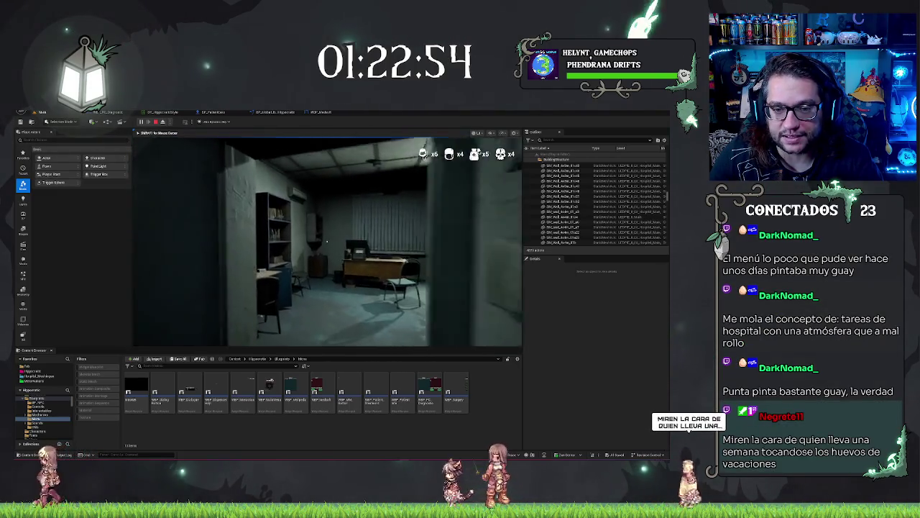
key(w)
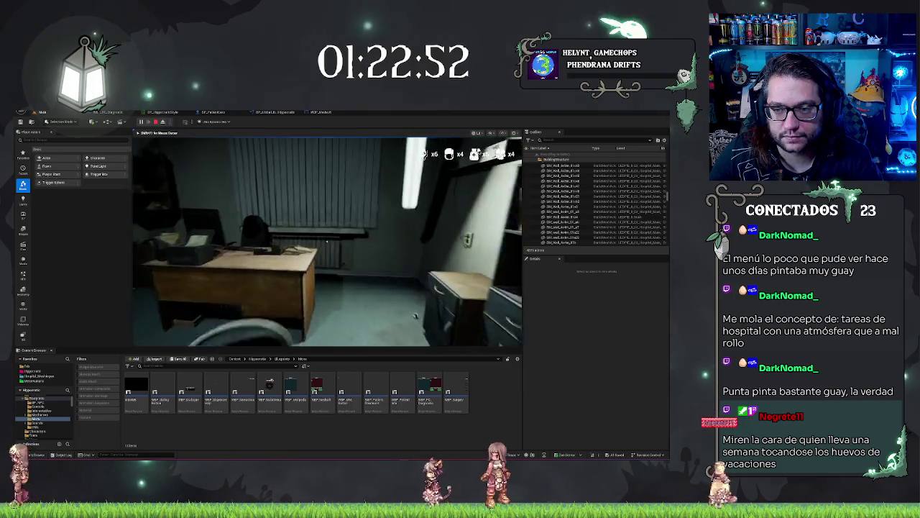
key(w)
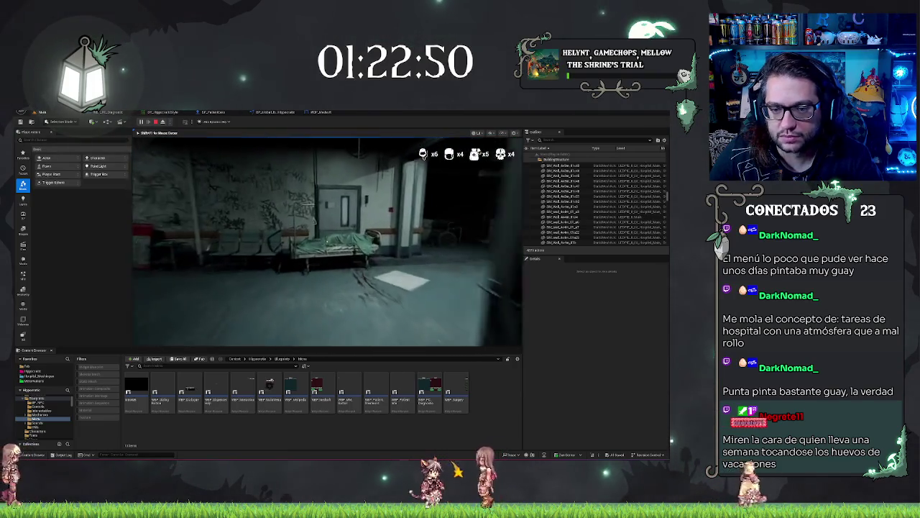
key(w)
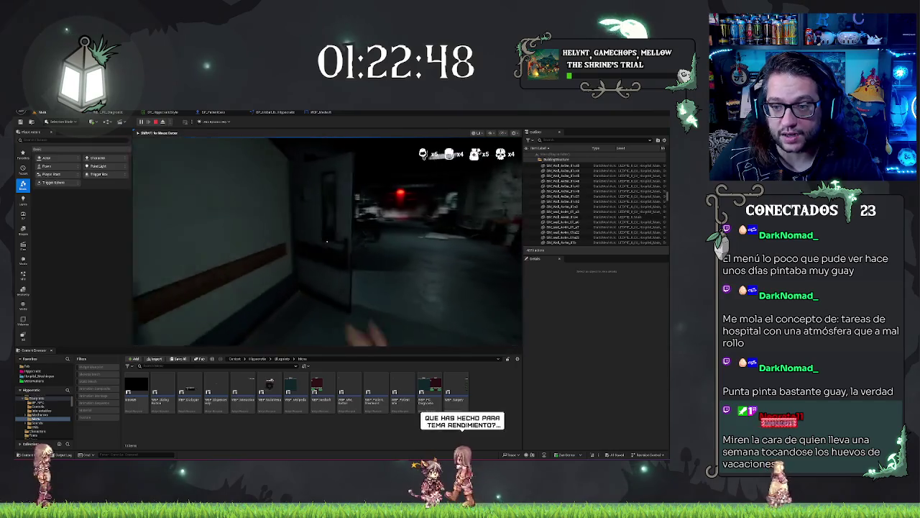
Step: Toggle the output console, walk further along the corridor, then end the playtest
key(grave)
key(grave)
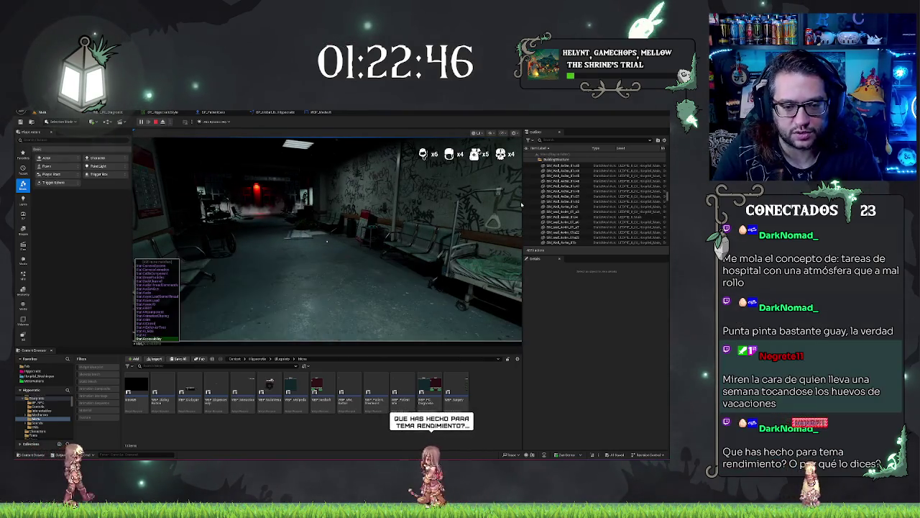
key(grave)
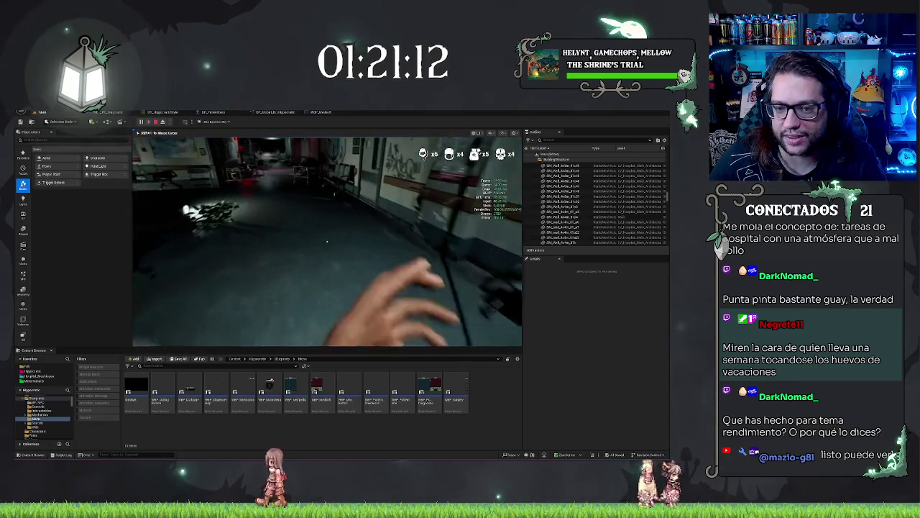
key(w)
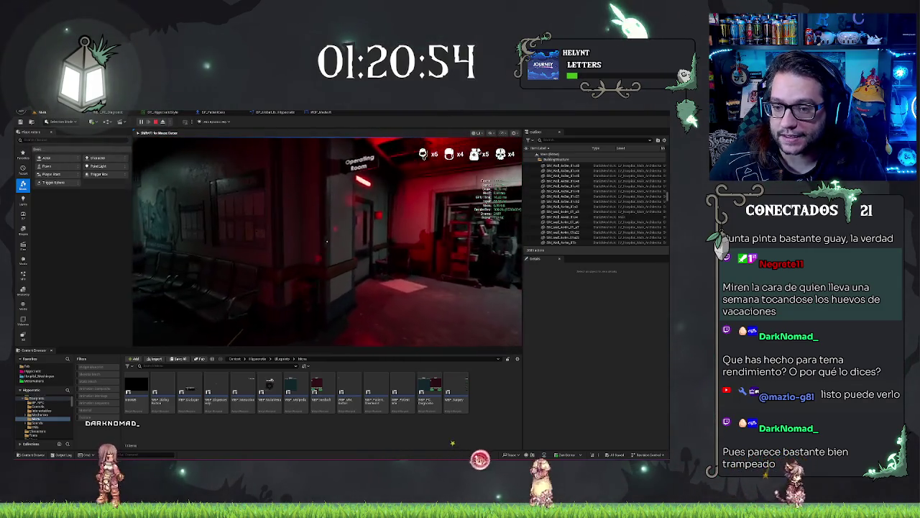
key(Escape)
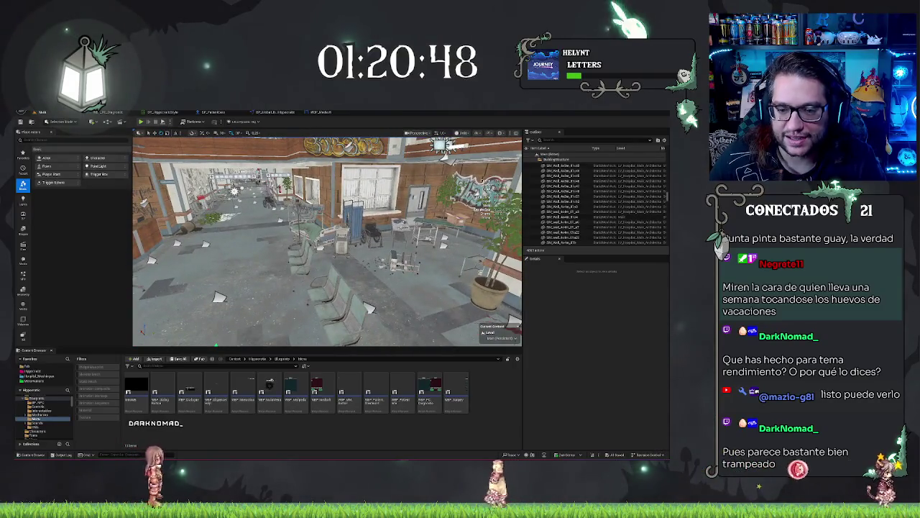
click(335, 305)
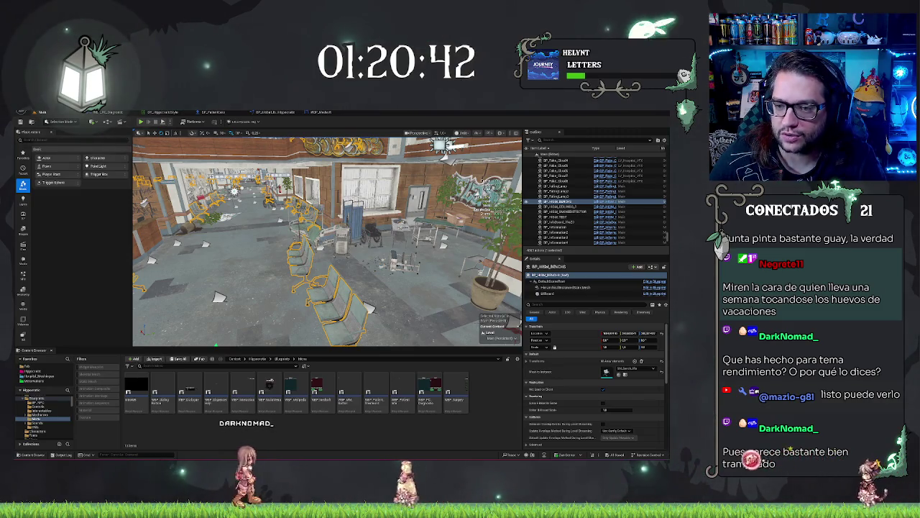
click(527, 203)
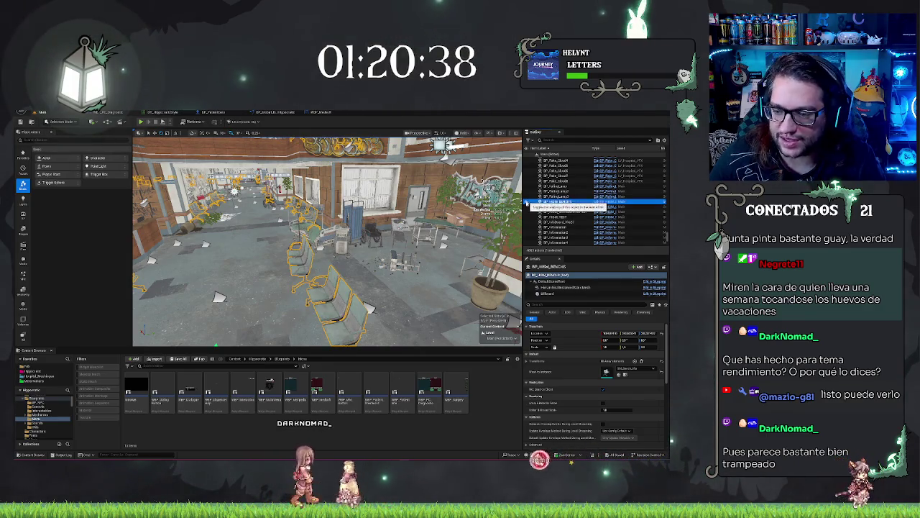
drag(310, 214, 310, 178)
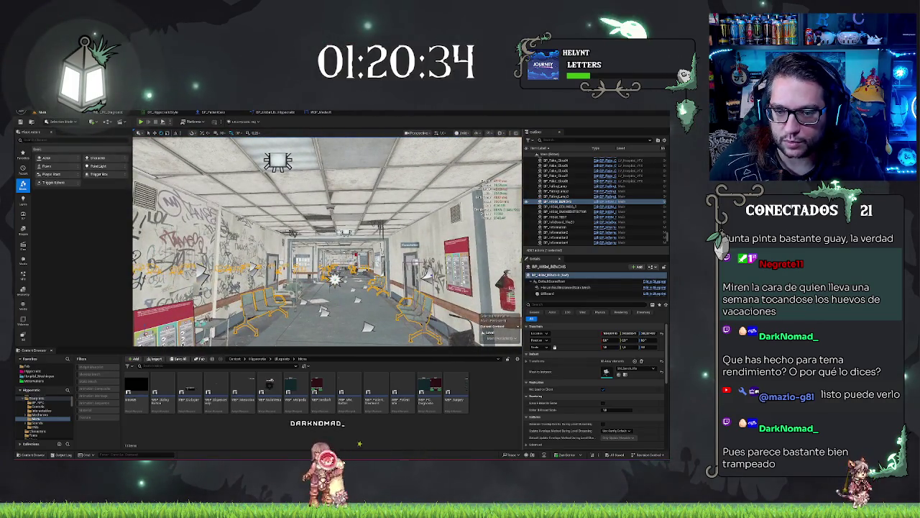
click(557, 211)
mouse_move(368, 327)
mouse_down()
mouse_move(357, 341)
mouse_move(146, 332)
mouse_up()
key(f)
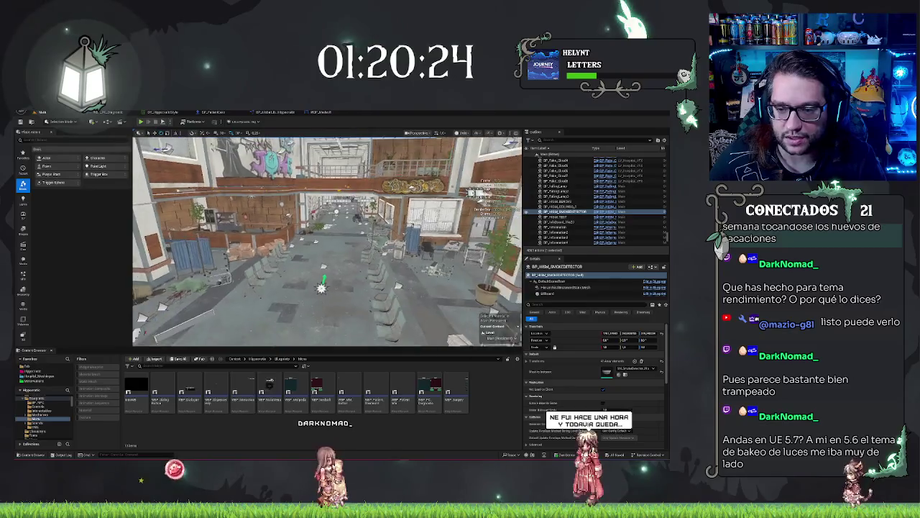
key(Escape)
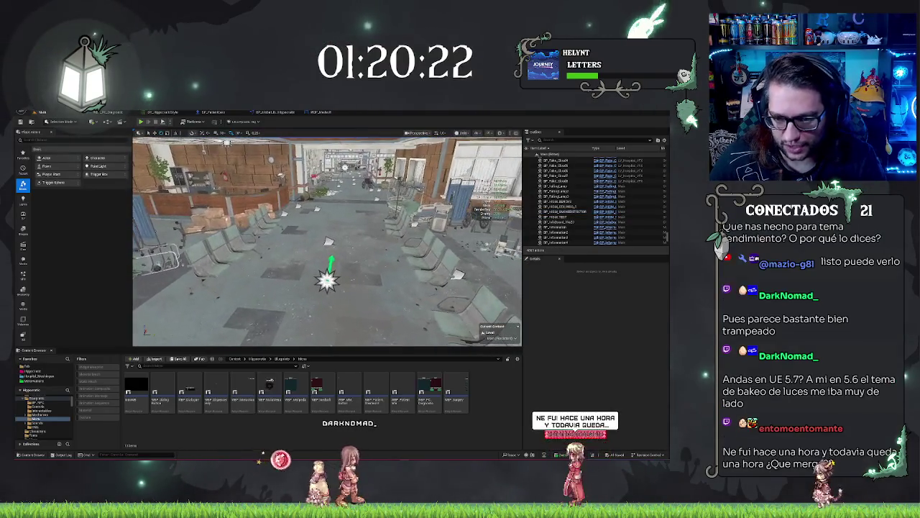
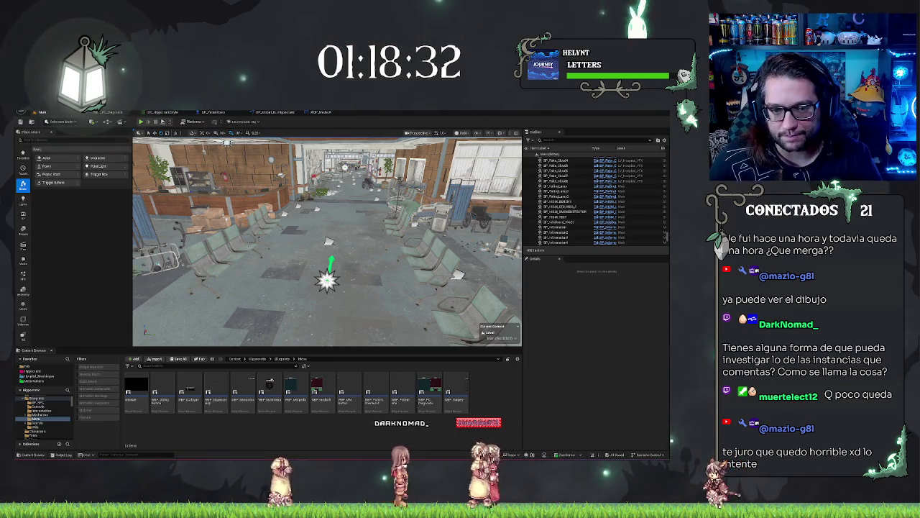
Step: Select, then deselect, the BP_HISM_BENCH benches, and bring the browser showing the drawn portrait forward
click(565, 202)
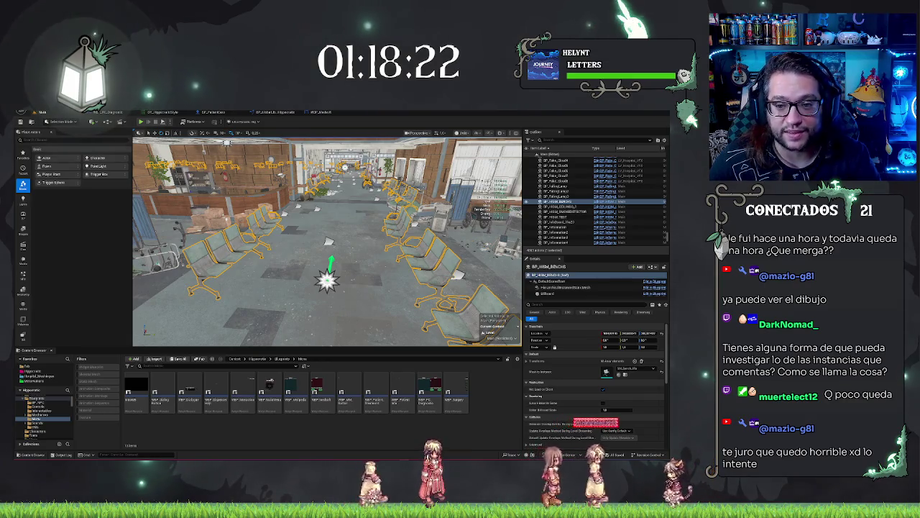
key(Escape)
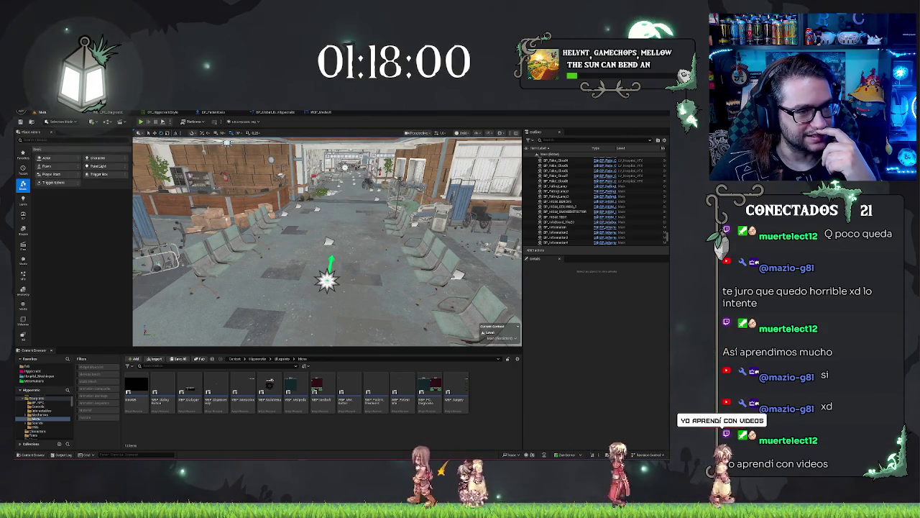
key(alt+Tab)
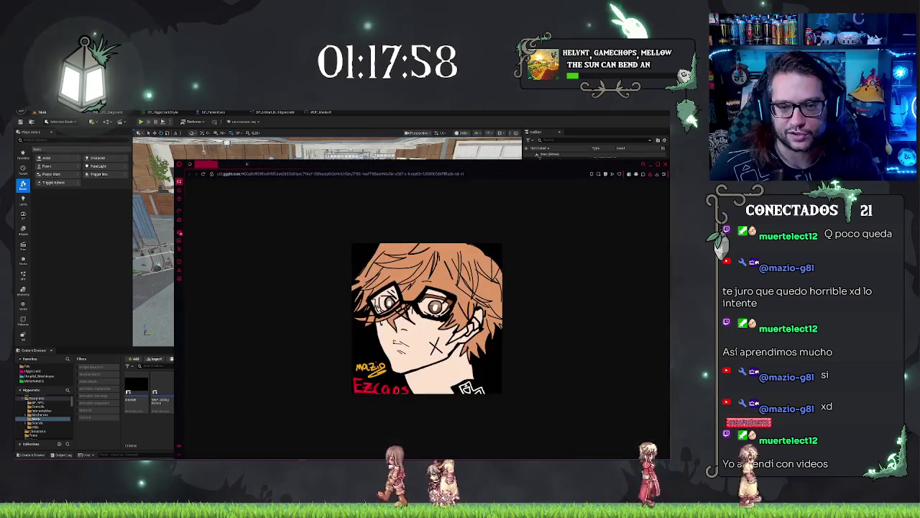
Step: Show the portrait page fullscreen and zoomed in, then restore the browser window
key(super+Up)
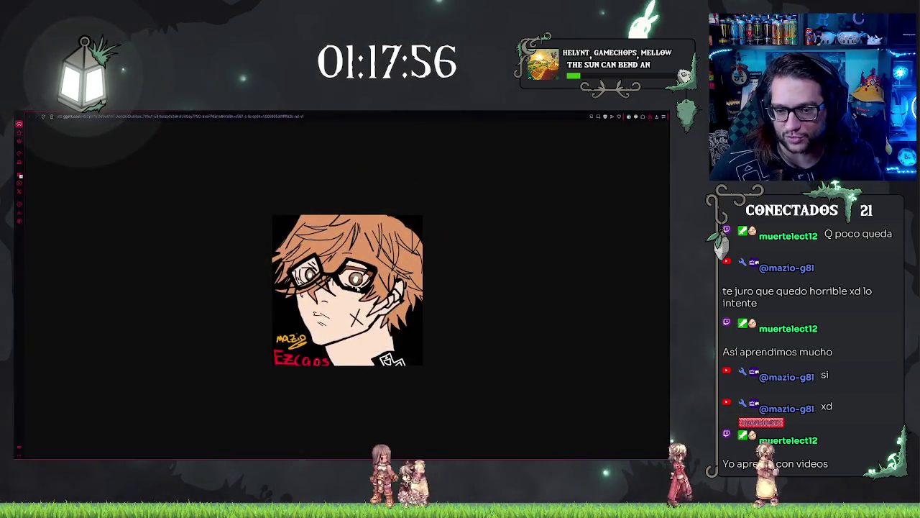
key(ctrl+plus)
key(ctrl+plus)
key(ctrl+plus)
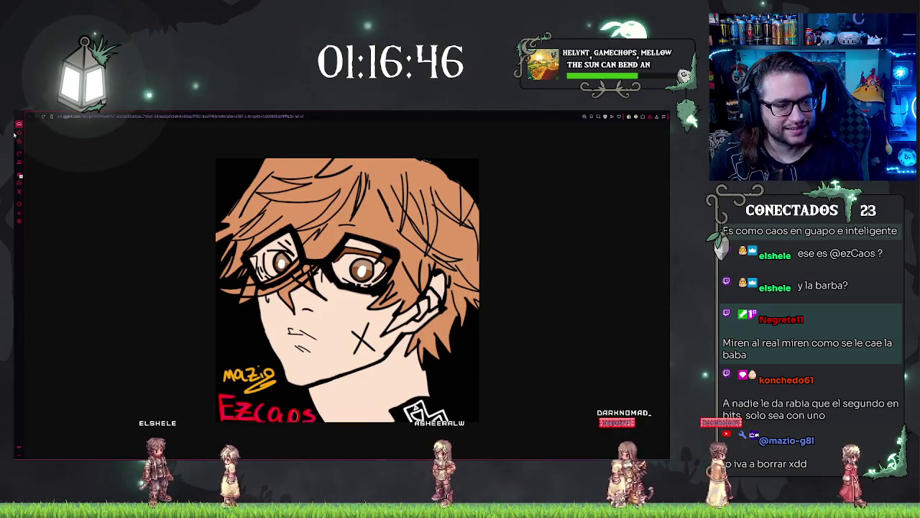
key(F11)
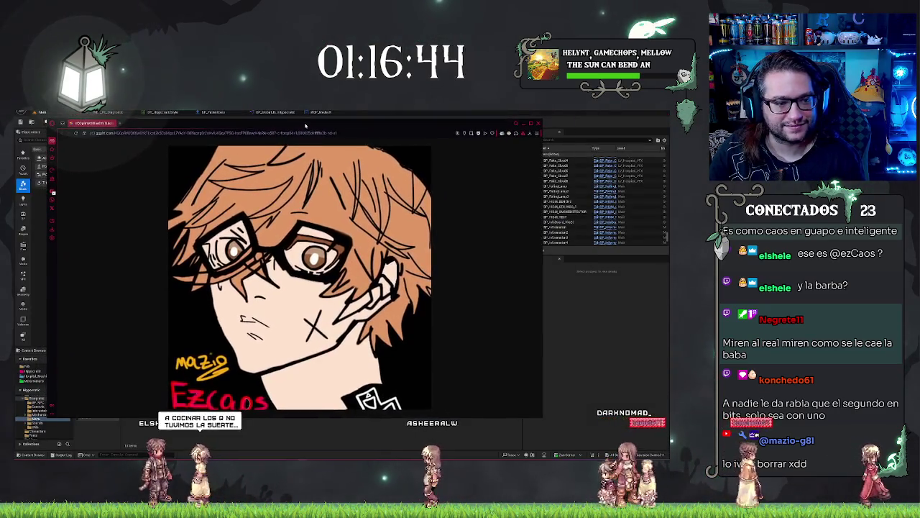
Step: Zoom the portrait page out twice, reposition the browser window, then close it
key(ctrl+minus)
key(ctrl+minus)
key(ctrl+minus)
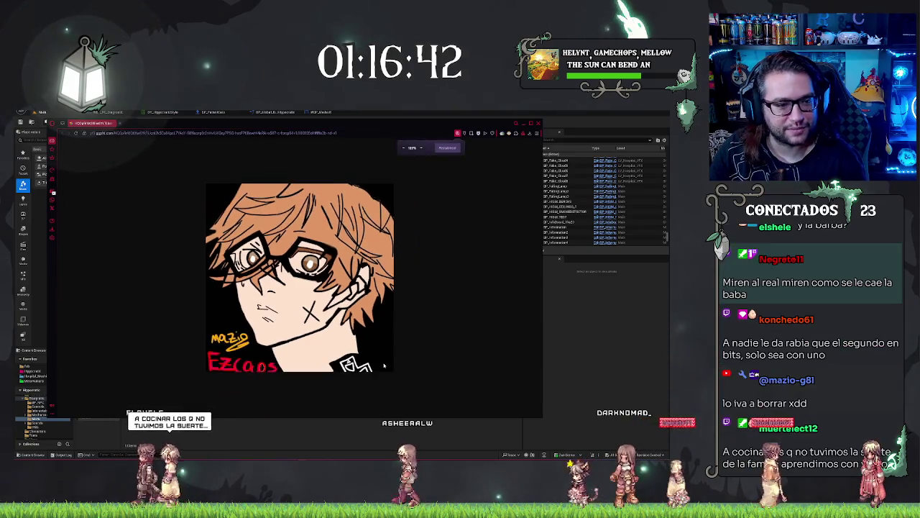
mouse_move(350, 125)
mouse_down()
mouse_move(309, 143)
mouse_move(328, 137)
mouse_up()
key(ctrl+minus)
key(ctrl+minus)
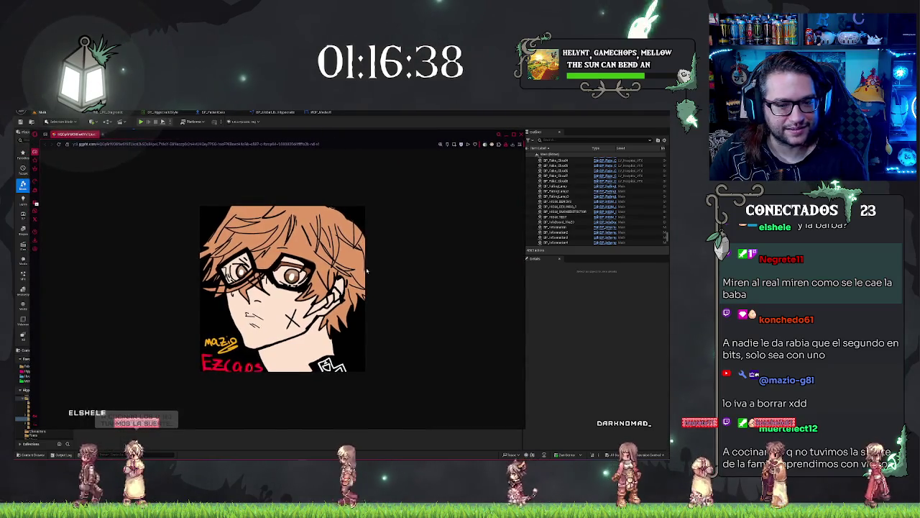
drag(368, 134, 371, 148)
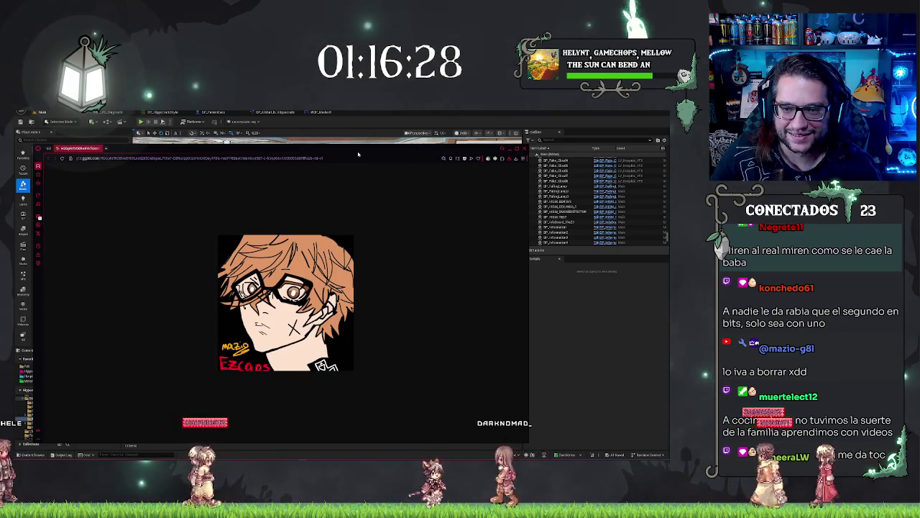
key(ctrl+w)
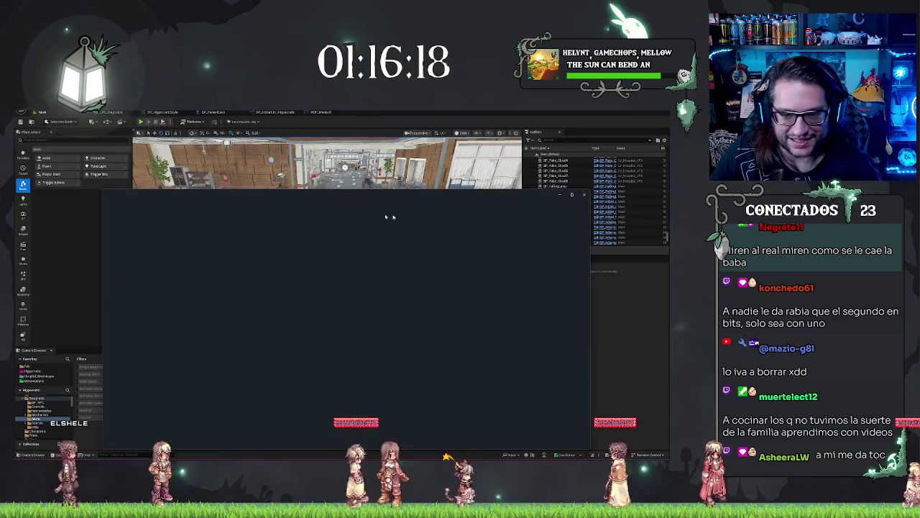
Step: Close the leftover portrait window to reveal the hospital level editor
click(583, 194)
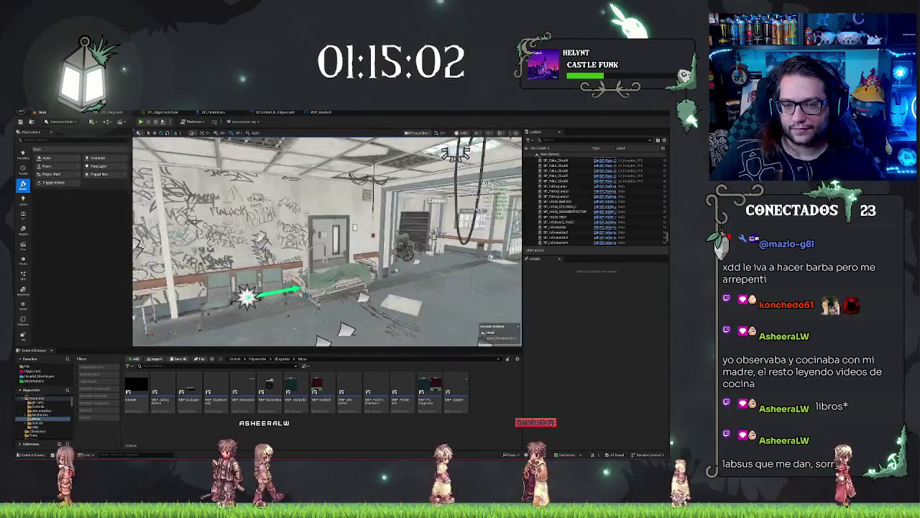
Step: Place a Switch on E_PatientModels node beside the casts in the ChangeModel function graph
click(322, 113)
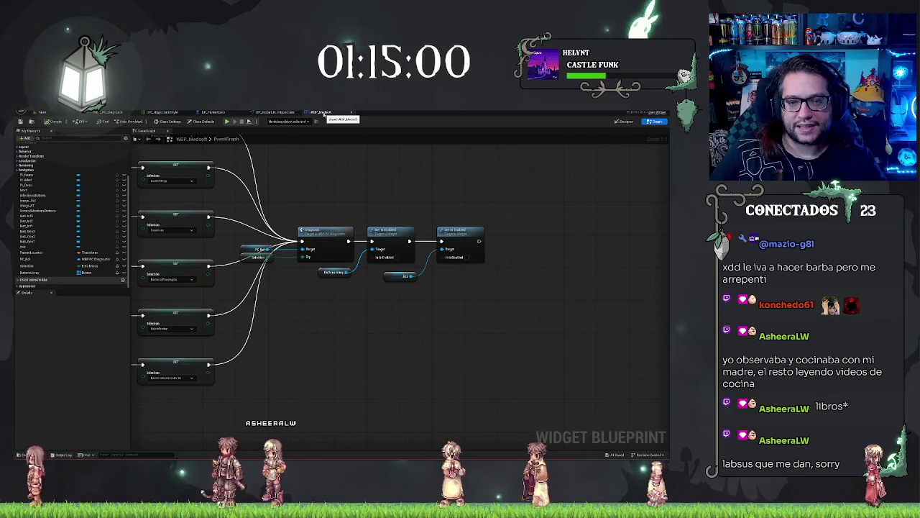
click(276, 112)
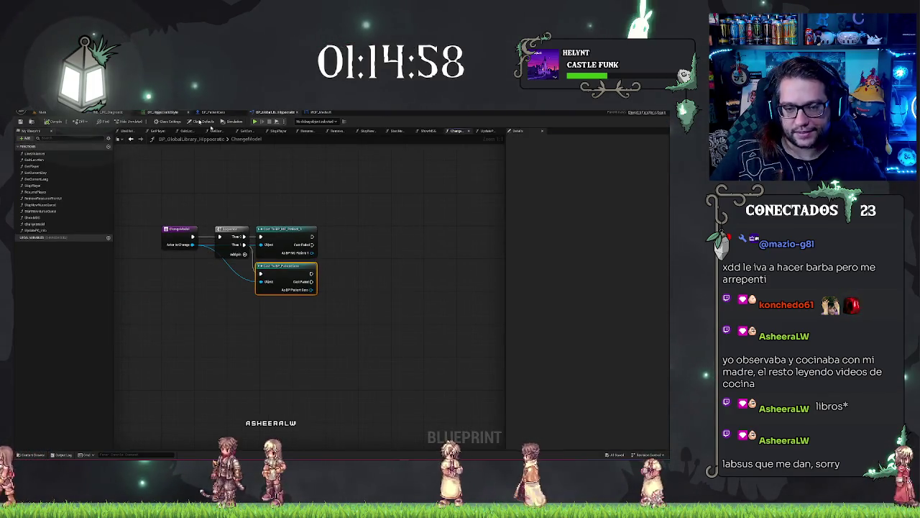
drag(353, 225, 271, 265)
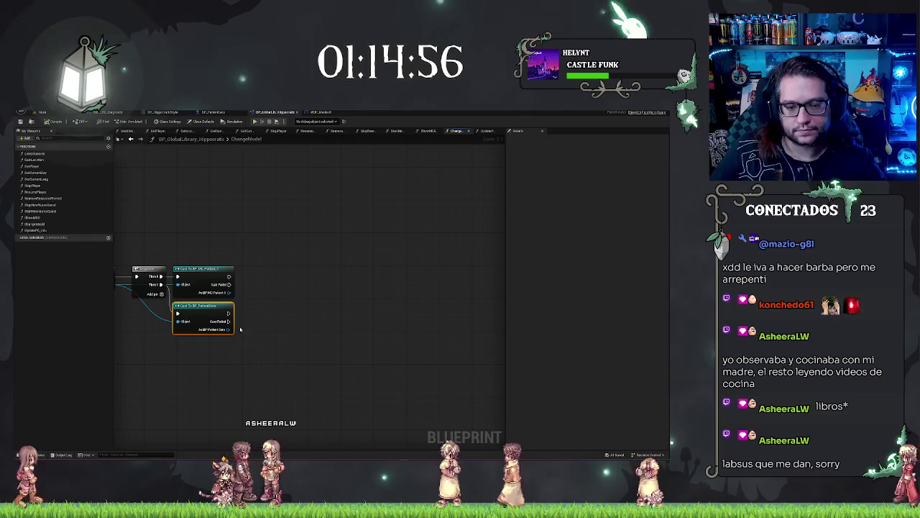
drag(325, 276, 348, 272)
right_click(318, 280)
text(switch on)
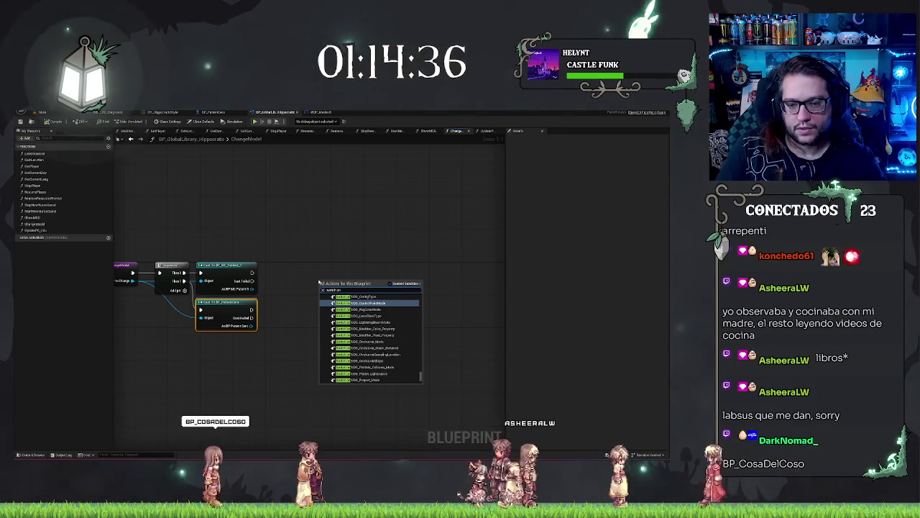
text( patien)
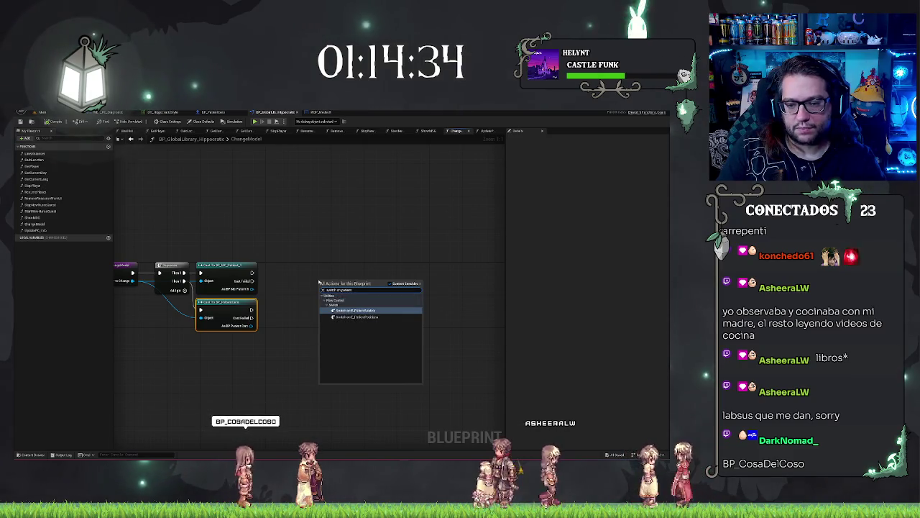
key(Return)
mouse_move(350, 287)
mouse_down()
mouse_move(326, 270)
mouse_move(367, 277)
mouse_up()
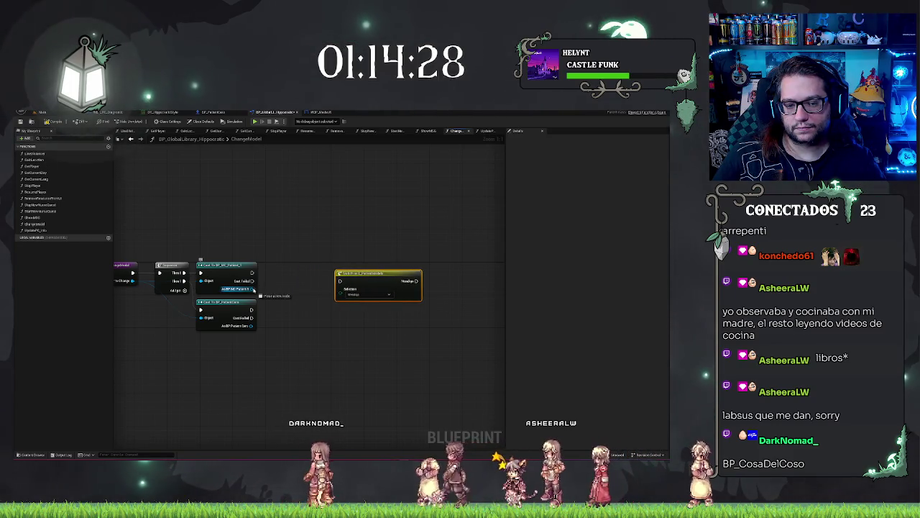
Step: Search for a model getter from the MC Patient and Patient Cero casts, then cancel the search
drag(254, 289, 278, 290)
text(get p)
key(BackSpace)
text(model)
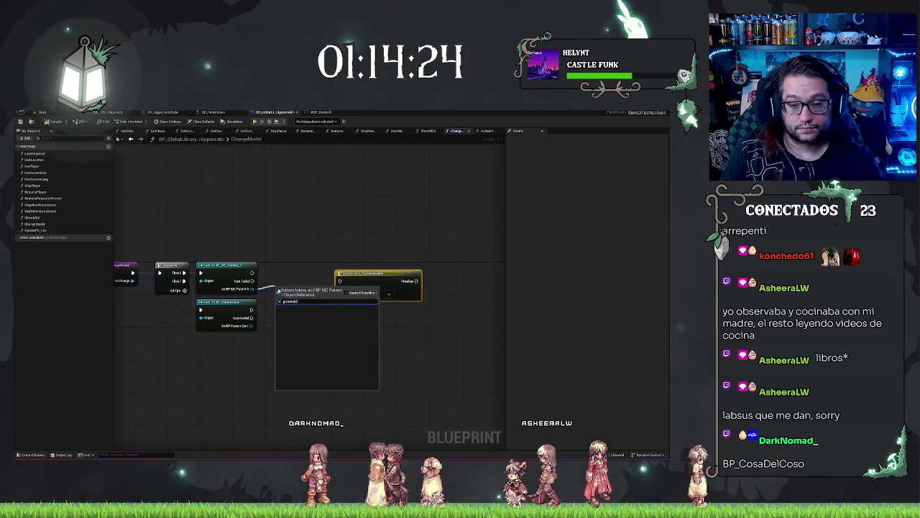
click(226, 369)
drag(247, 327, 269, 335)
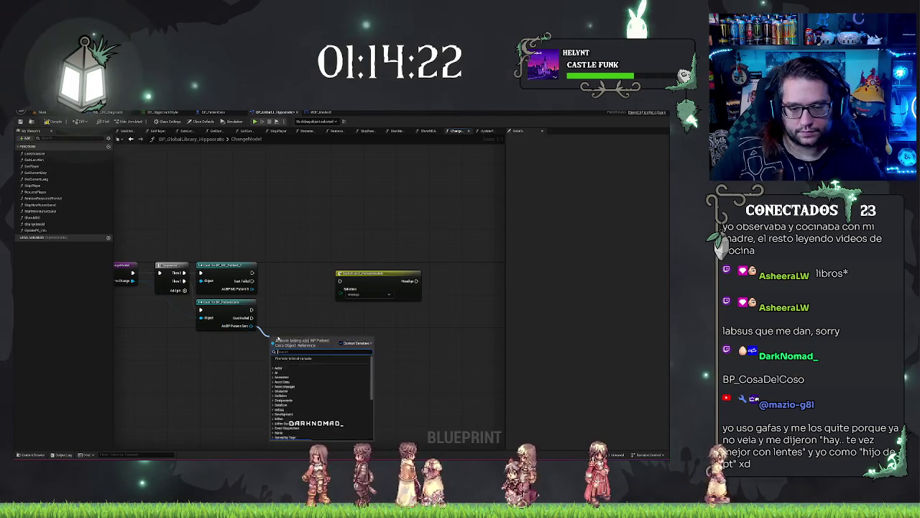
text(getmodel)
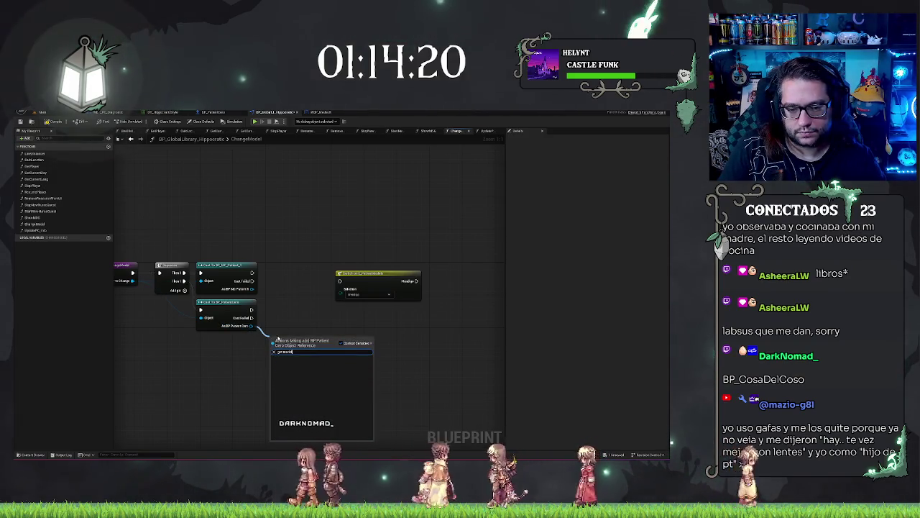
key(Escape)
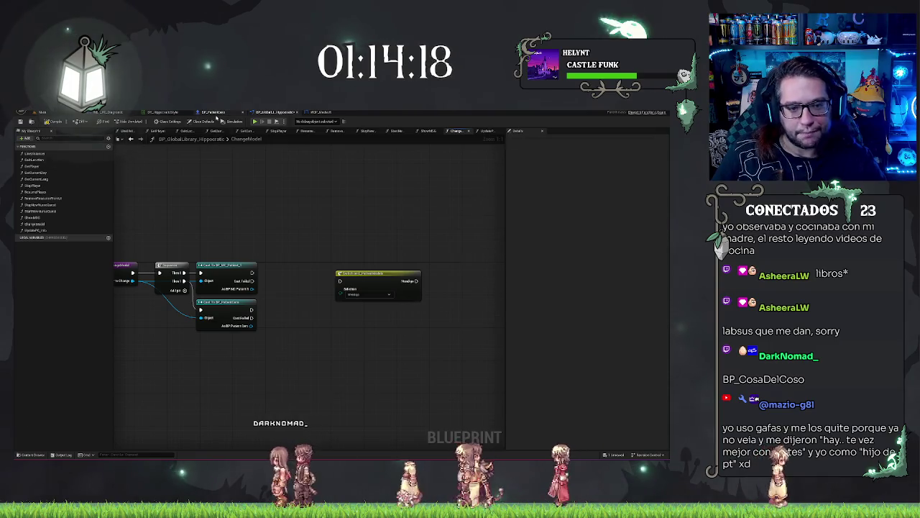
Step: Switch to the BP_PatientCero event graph and bring the RANDOM data-table node chain into view
click(215, 113)
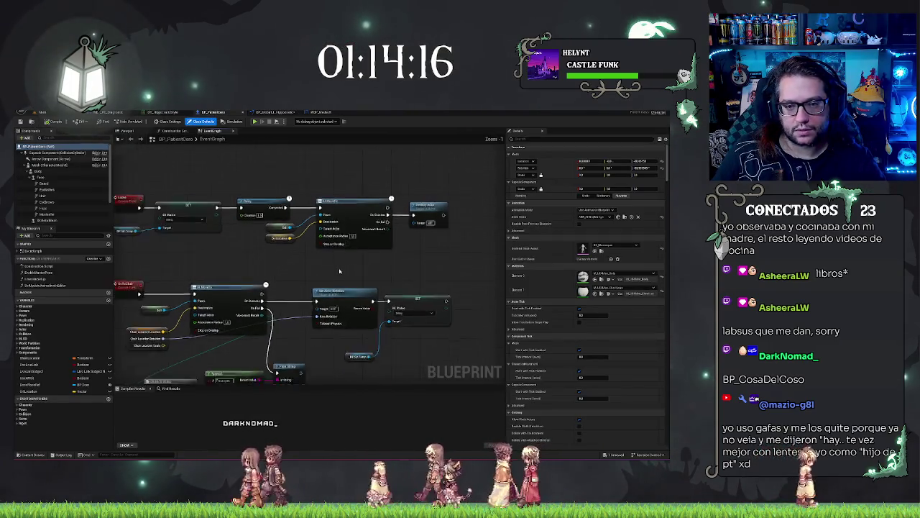
scroll(189, 295, down, 3)
mouse_move(397, 286)
mouse_down()
mouse_move(232, 288)
mouse_move(370, 308)
mouse_up()
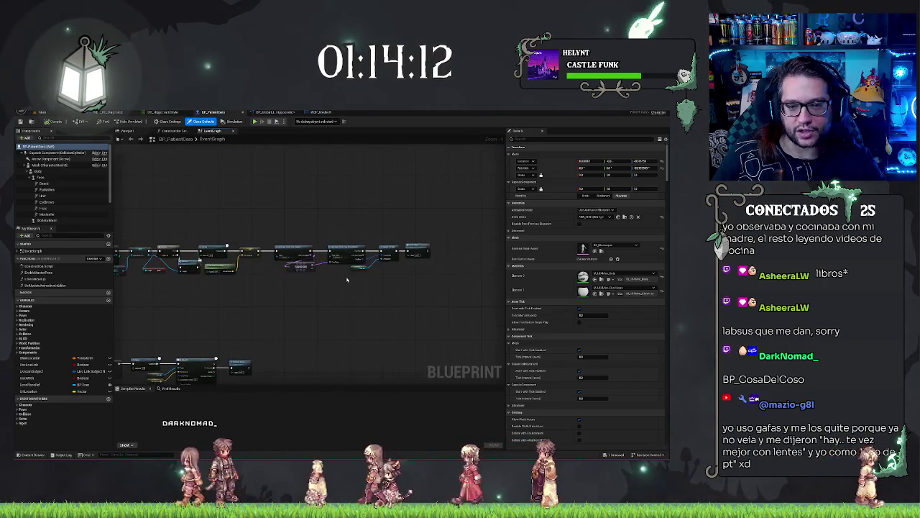
mouse_move(201, 282)
mouse_down()
mouse_move(463, 307)
mouse_move(395, 165)
mouse_move(410, 168)
mouse_up()
scroll(463, 307, up, 1)
scroll(463, 307, up, 1)
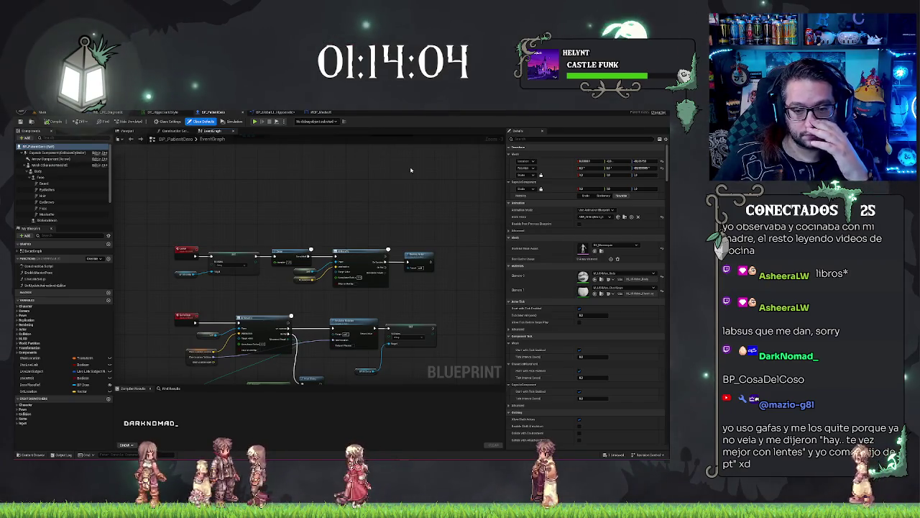
scroll(410, 170, up, 1)
mouse_move(411, 170)
mouse_down()
mouse_move(335, 287)
mouse_move(261, 300)
mouse_up()
scroll(335, 286, up, 2)
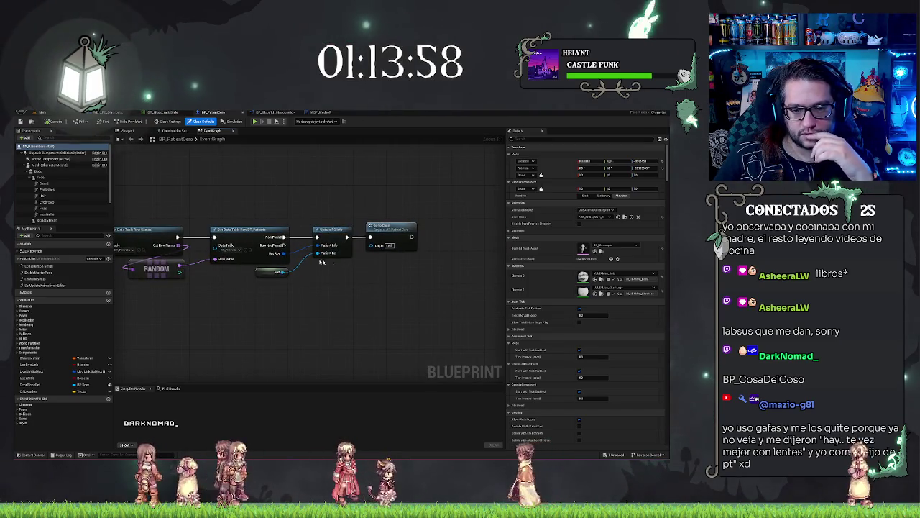
Step: Break the patient row with Break S Patients and promote its F Model output to a P Model variable
drag(286, 253, 318, 281)
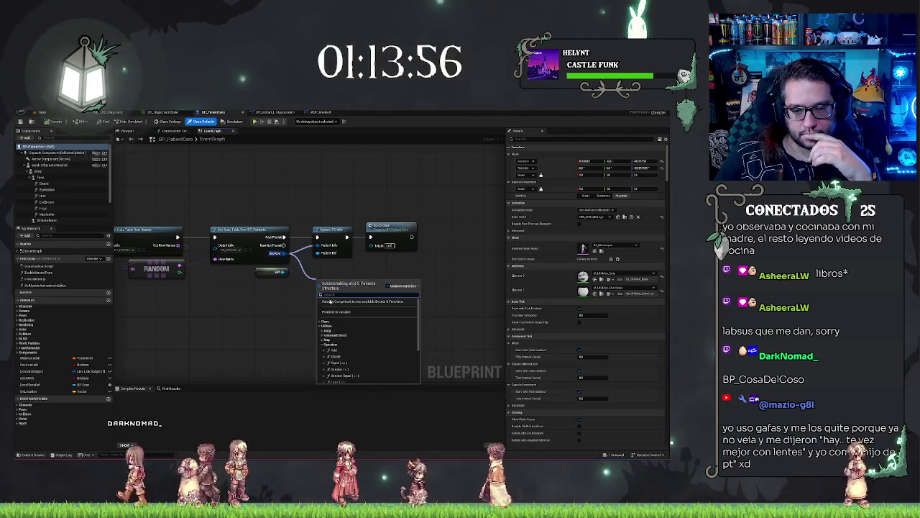
text(break)
click(359, 331)
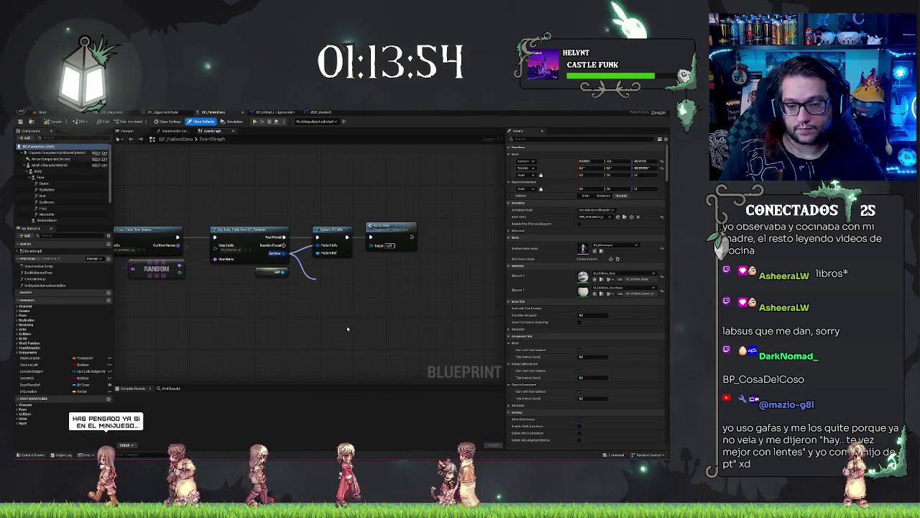
click(336, 299)
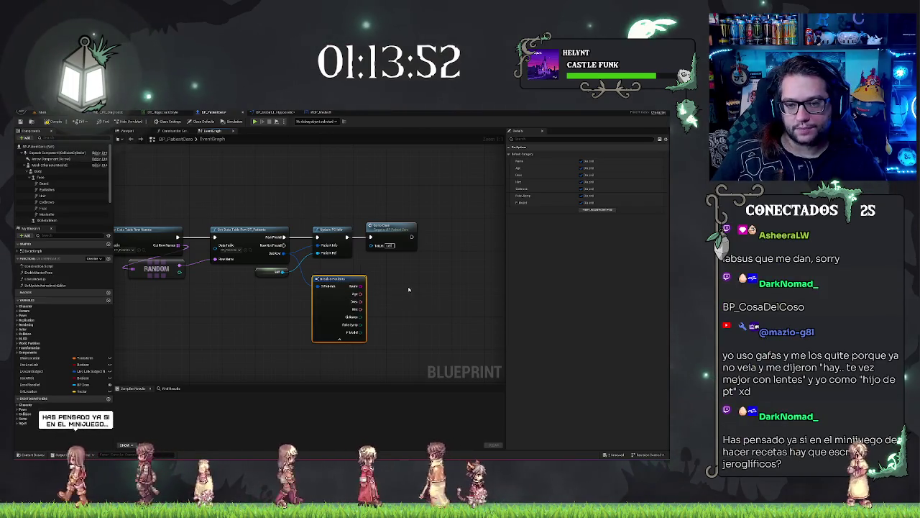
mouse_move(315, 314)
mouse_down()
mouse_move(355, 302)
mouse_move(400, 215)
mouse_move(366, 220)
mouse_up()
click(411, 279)
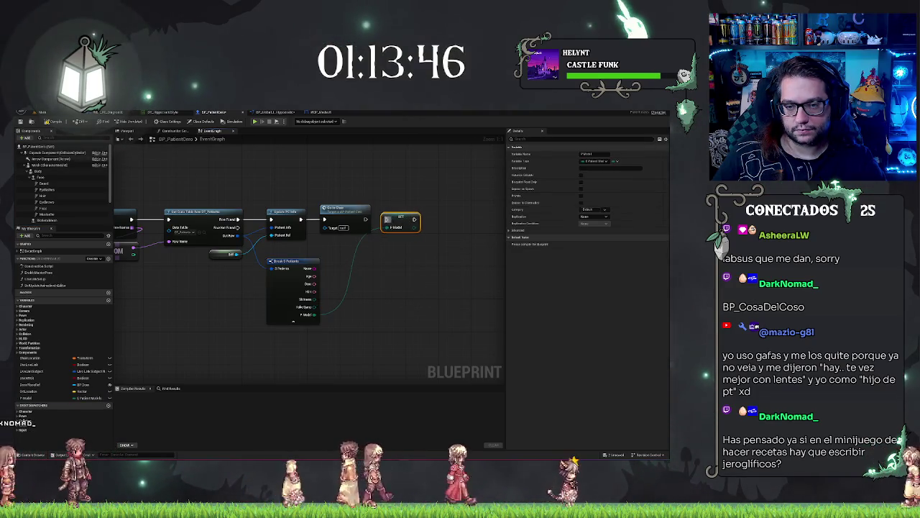
mouse_move(314, 314)
mouse_down()
mouse_move(376, 257)
mouse_move(384, 220)
mouse_move(386, 227)
mouse_up()
drag(399, 217, 406, 216)
click(403, 261)
mouse_move(391, 266)
mouse_down()
mouse_move(498, 255)
mouse_move(304, 281)
mouse_move(485, 285)
mouse_move(484, 216)
mouse_move(332, 218)
mouse_move(271, 281)
mouse_up()
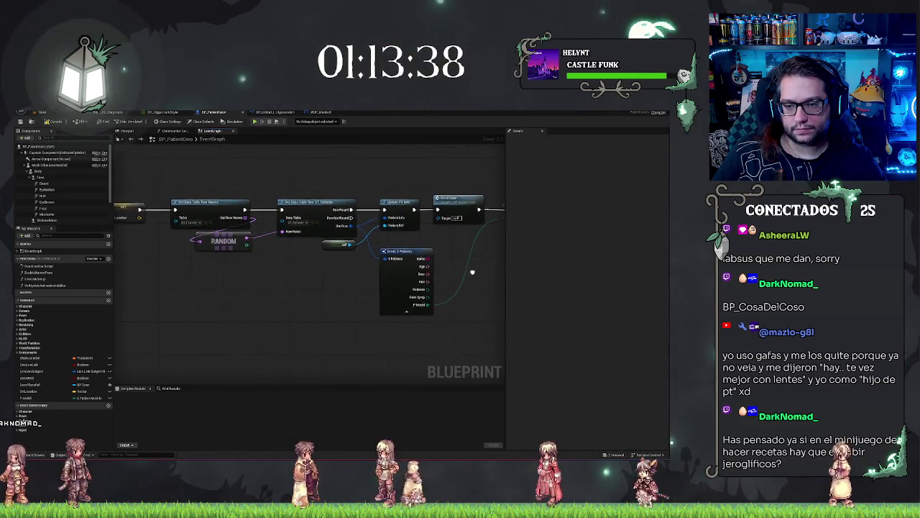
drag(470, 269, 328, 275)
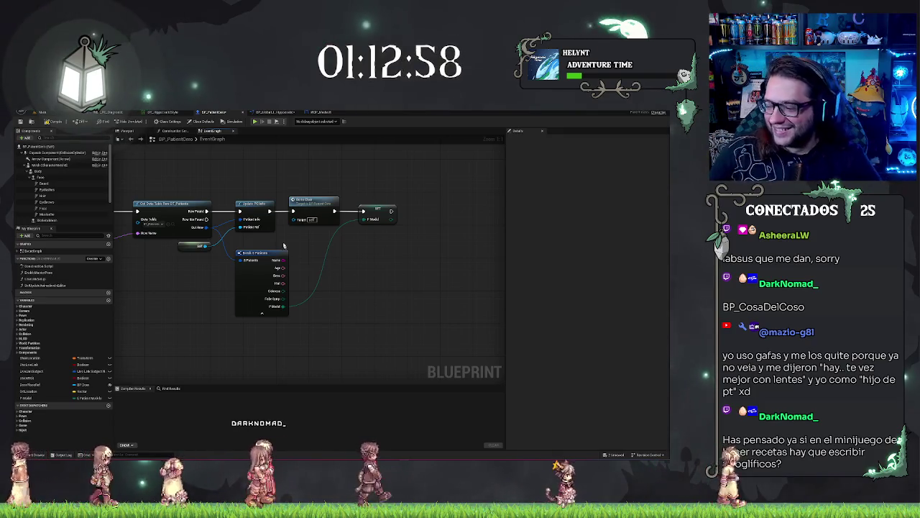
Step: Switch from the BP_PatientCero graph back to the Main level editor tab
click(42, 112)
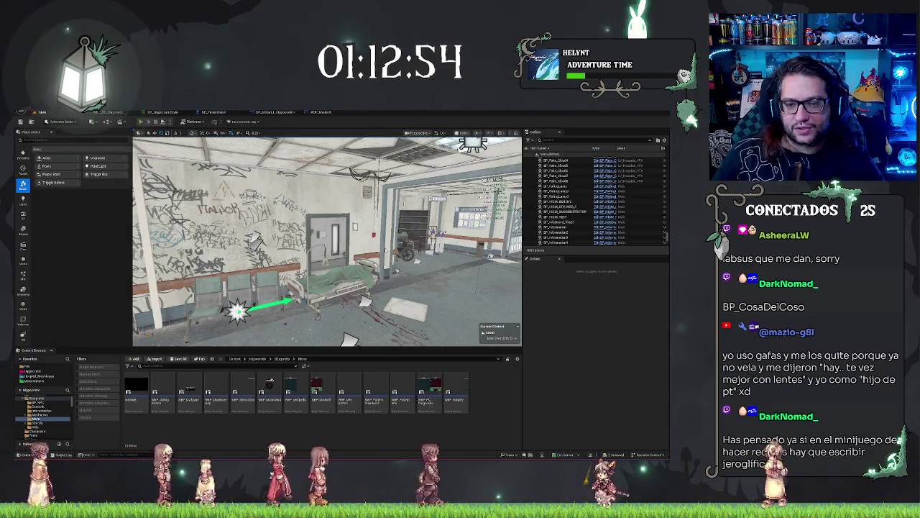
Step: Launch a Play-in-Editor session of the hospital level
click(141, 121)
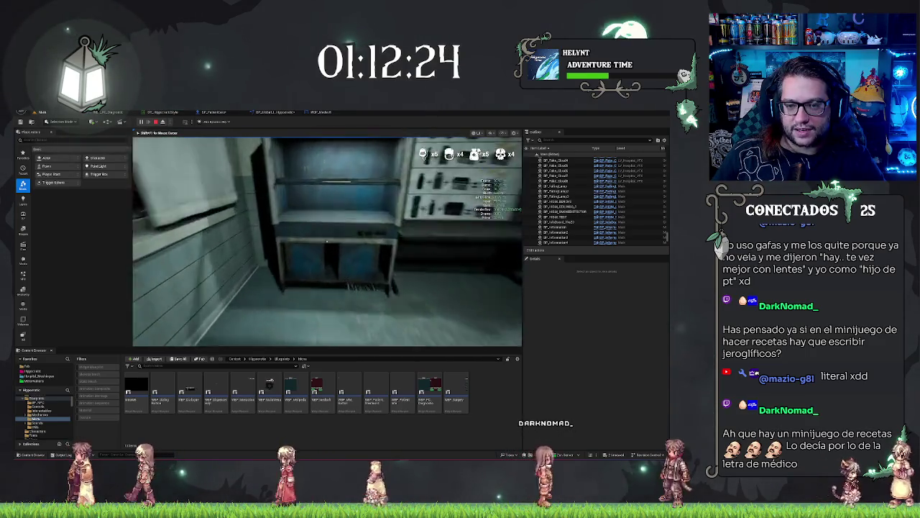
Step: Walk past the INFORMATION poster and down the corridor to the hospital bed, then pick up its clipboard
key(w)
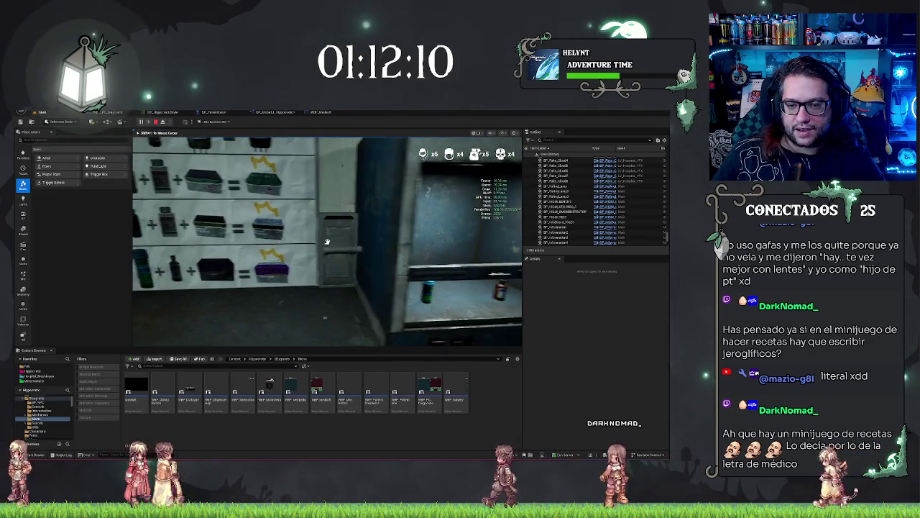
key(s)
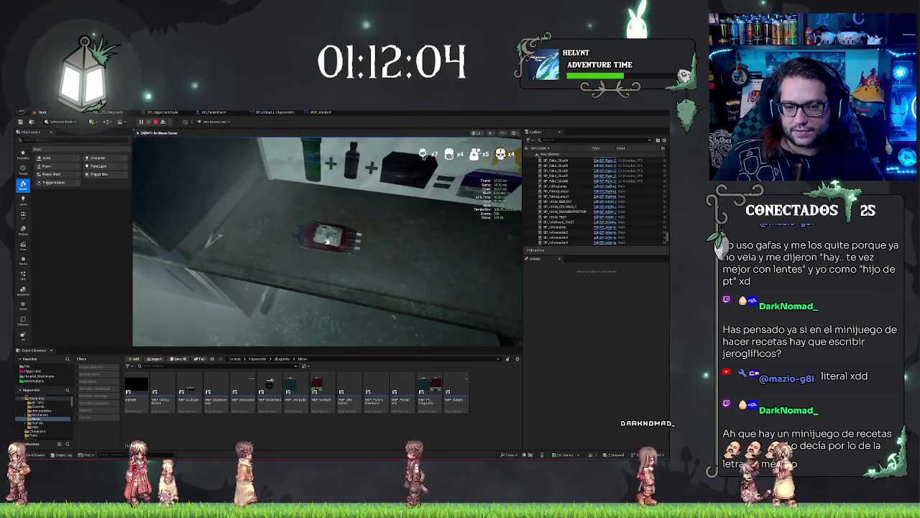
key(w)
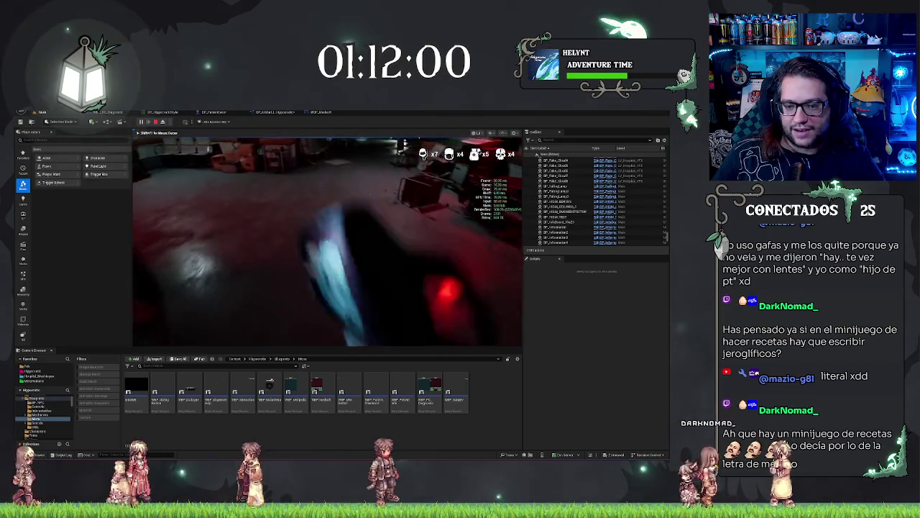
key(w)
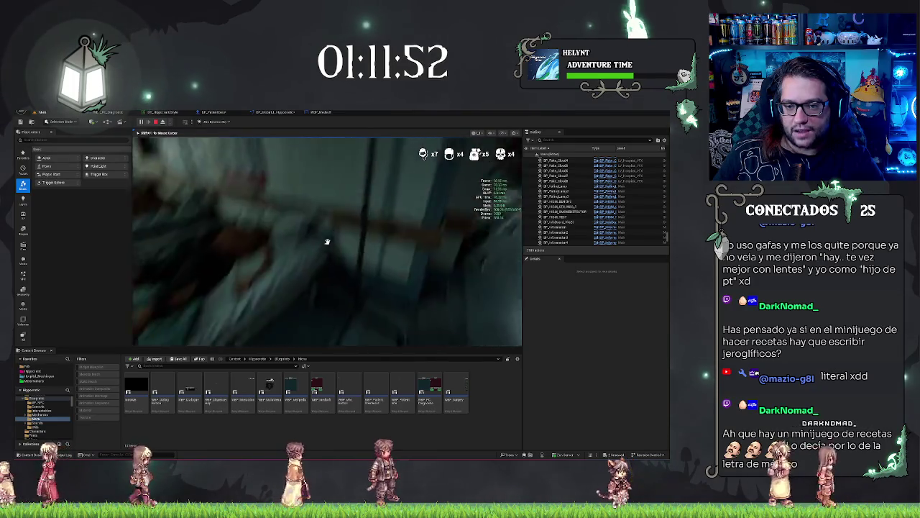
key(w)
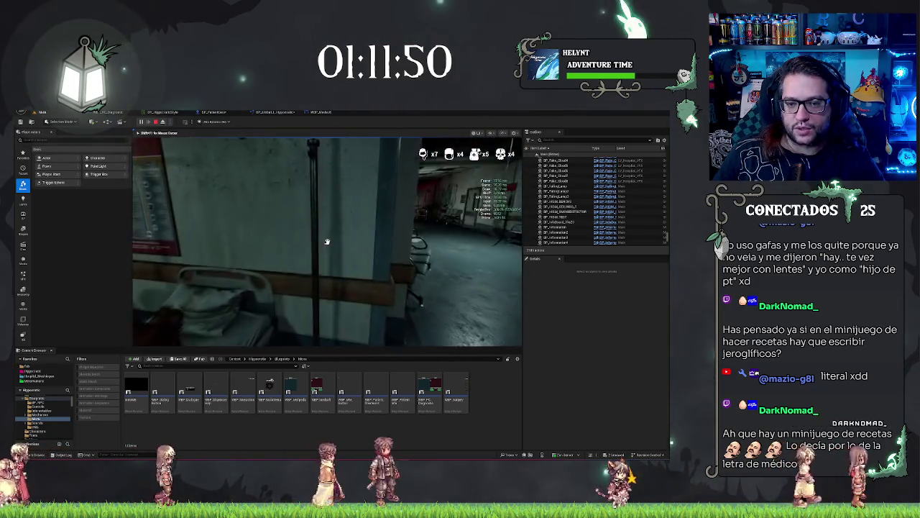
key(w)
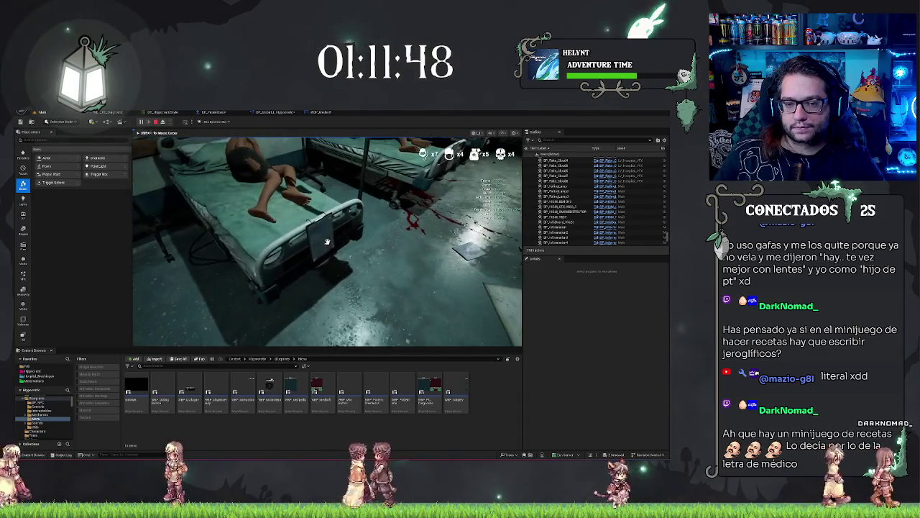
key(e)
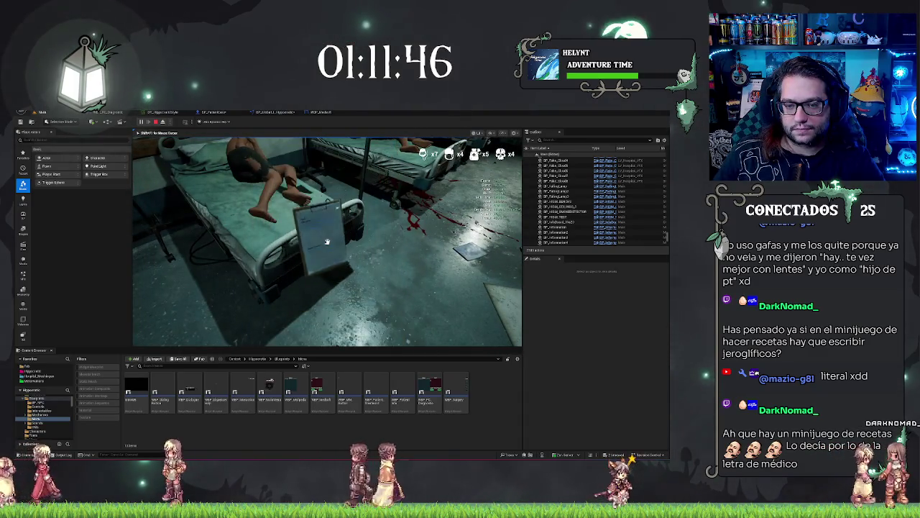
Step: Read and return the bed clipboards, walk to the waiting chairs, and stop the play session
key(e)
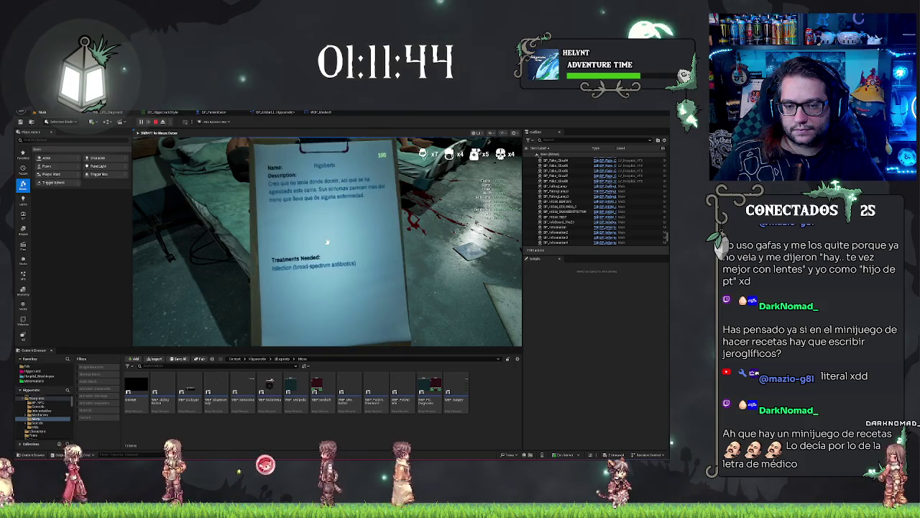
key(e)
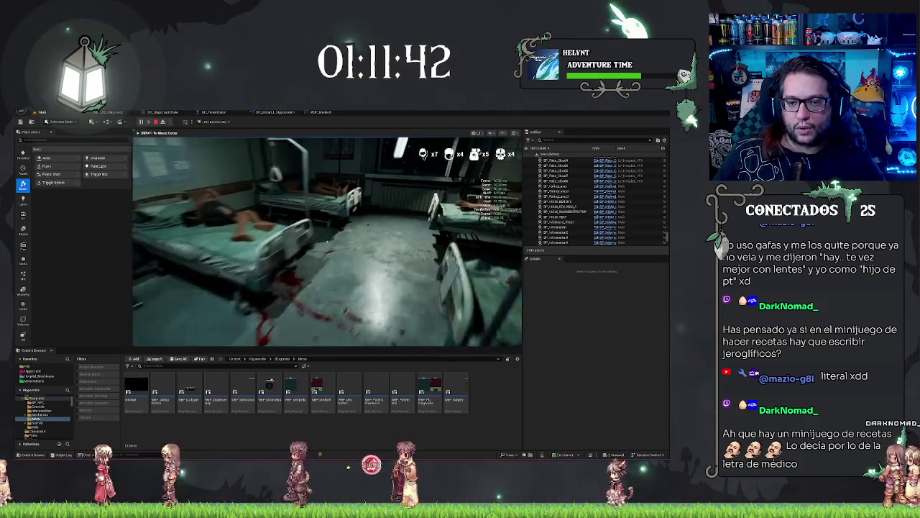
key(w)
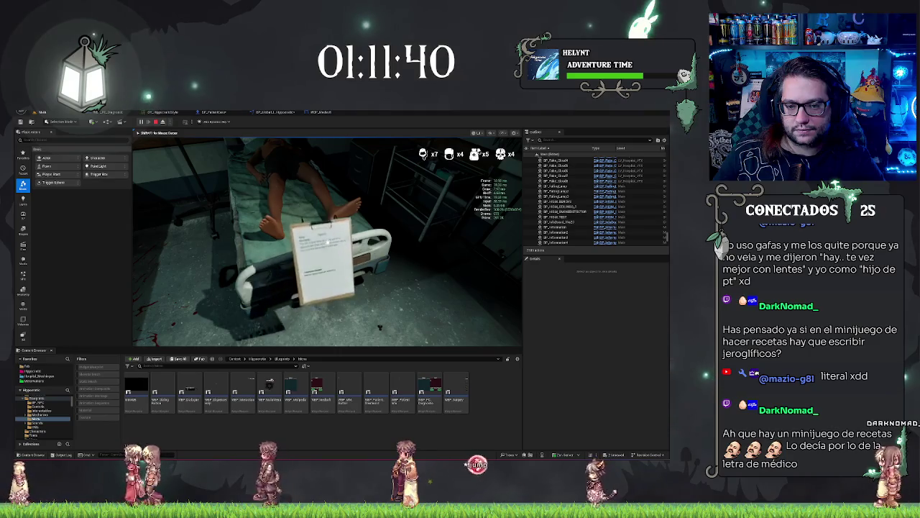
key(e)
key(e)
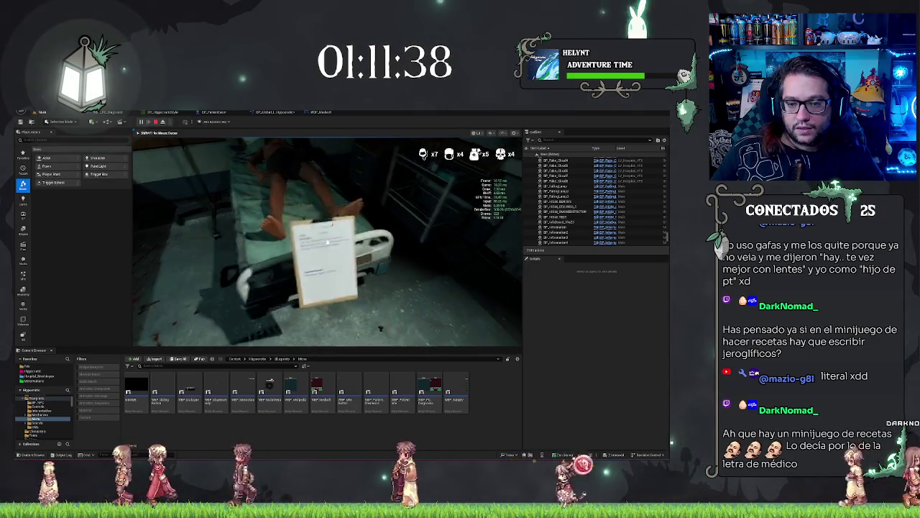
key(w)
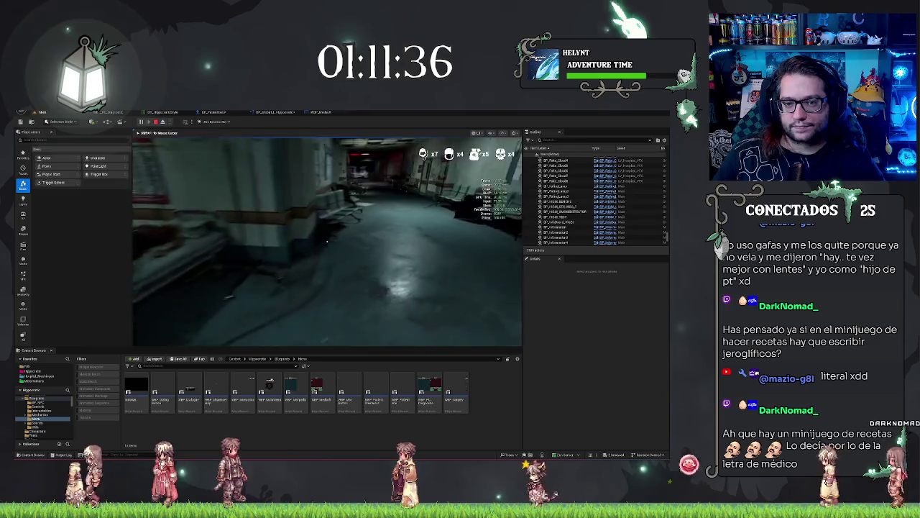
key(w)
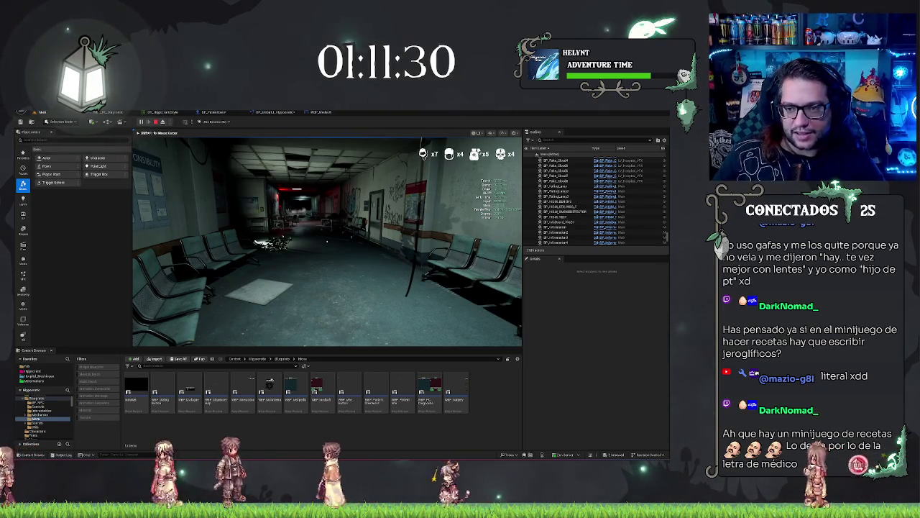
key(Escape)
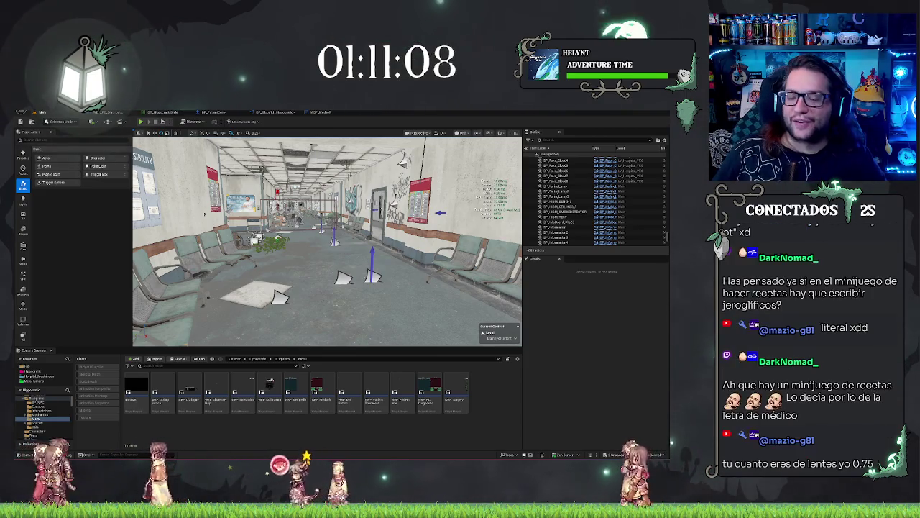
Step: Fly the viewport camera past the elevator area, toward the window, and through it into the office
mouse_move(327, 240)
mouse_down()
mouse_move(284, 241)
mouse_move(317, 241)
mouse_up()
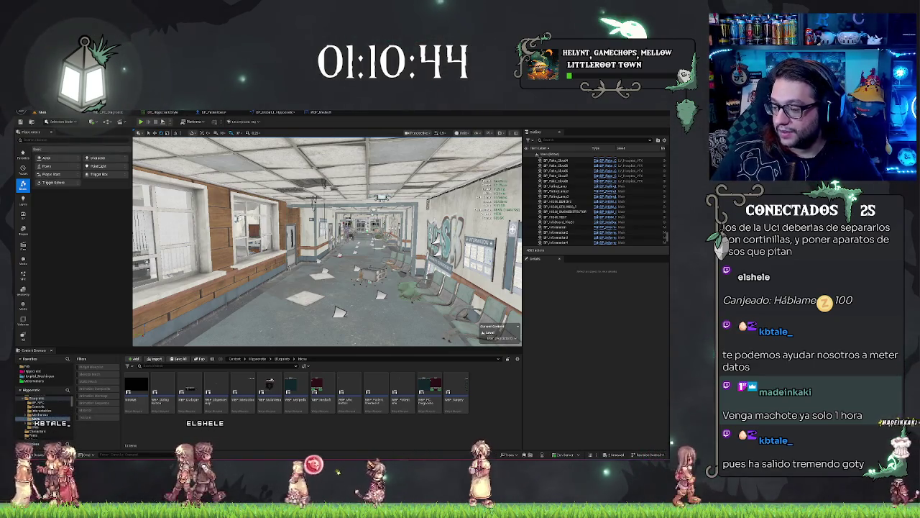
scroll(327, 241, up, 2)
drag(327, 242, 198, 242)
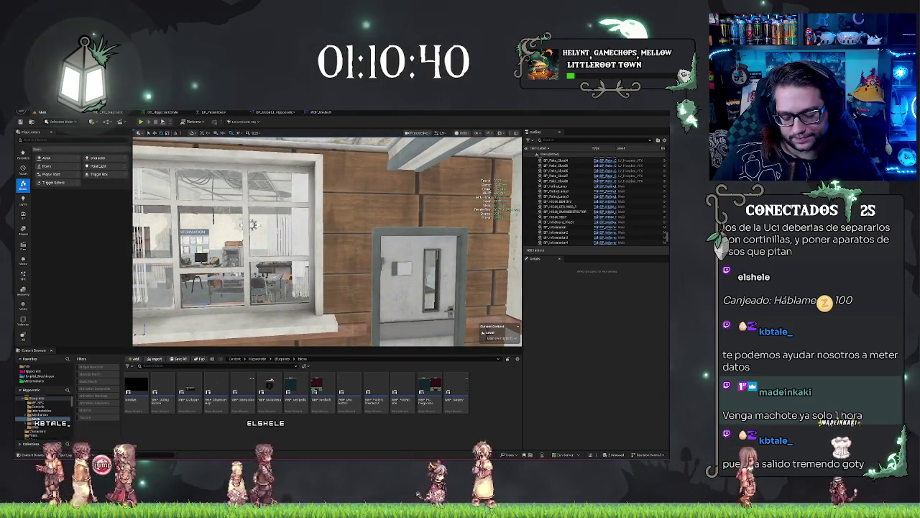
mouse_move(338, 290)
mouse_down()
mouse_move(331, 233)
mouse_move(402, 237)
mouse_move(288, 241)
mouse_move(345, 241)
mouse_move(302, 241)
mouse_up()
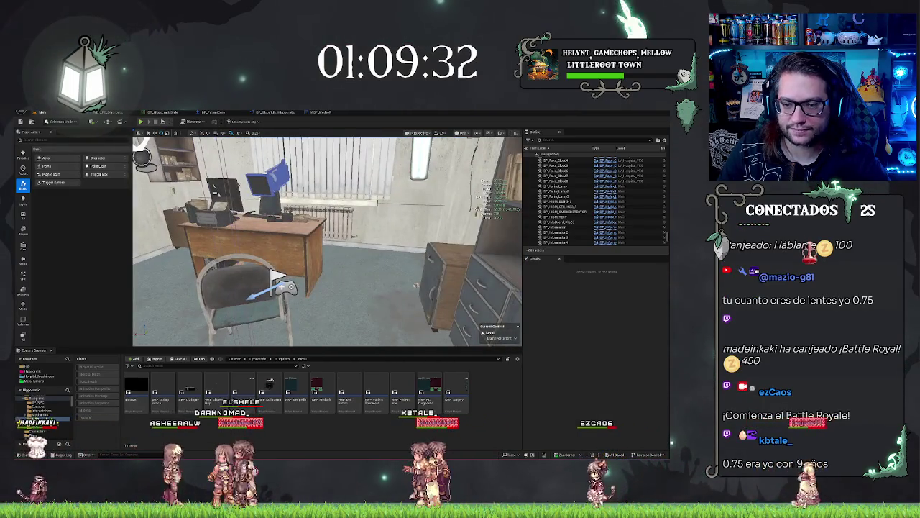
Step: Dismiss the office chair's menu, run and stop a quick playtest, frame the building, then play again
right_click(390, 278)
key(Escape)
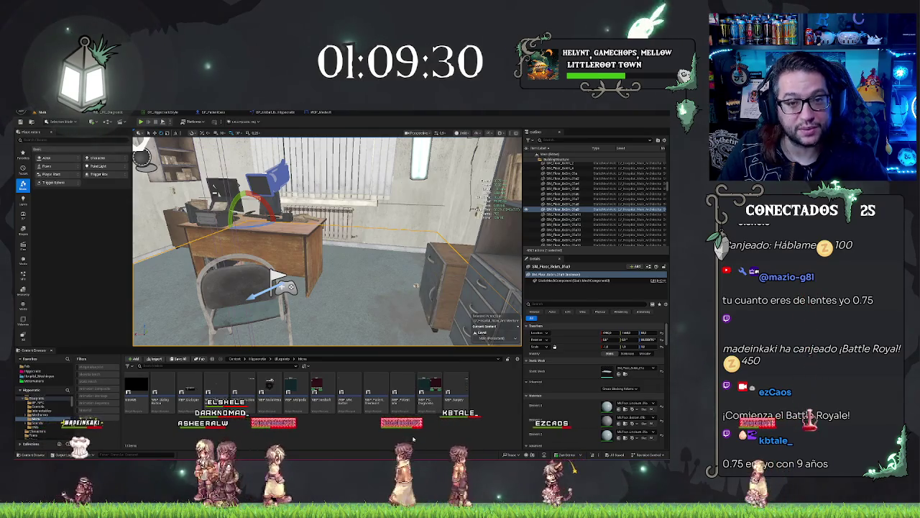
key(alt+p)
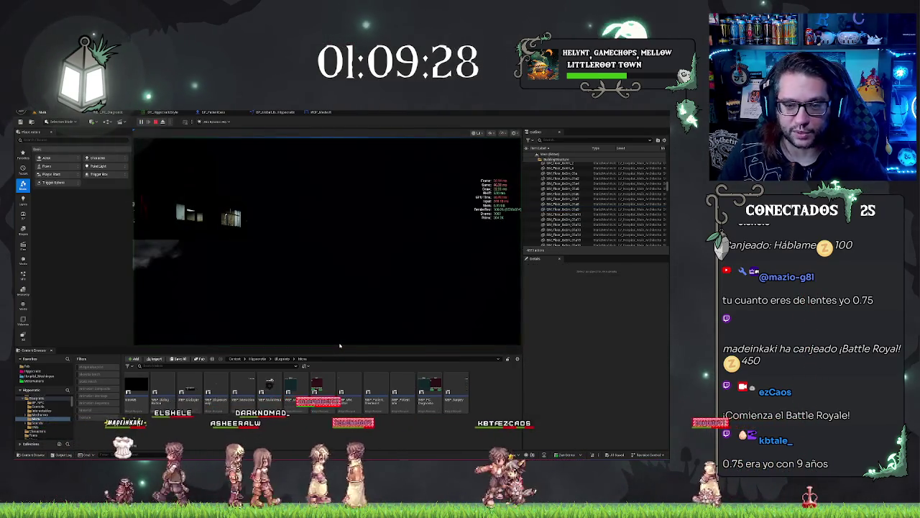
key(Escape)
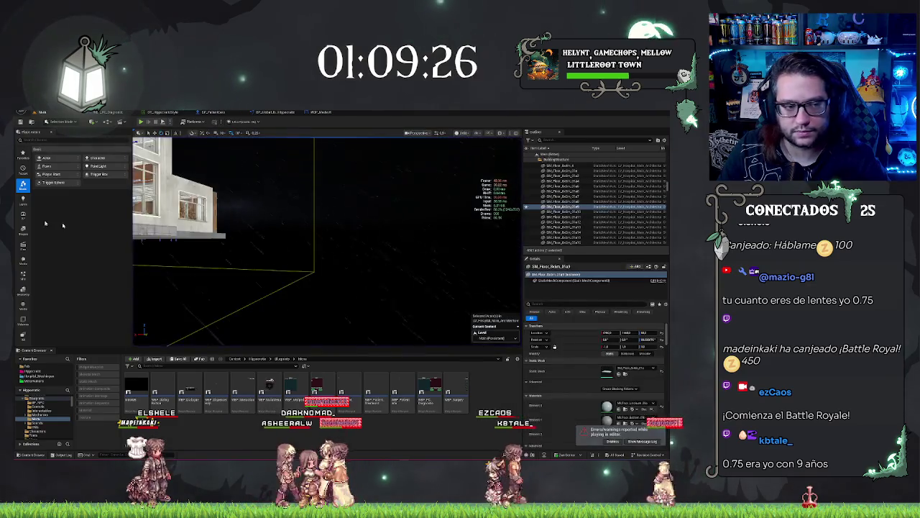
key(f)
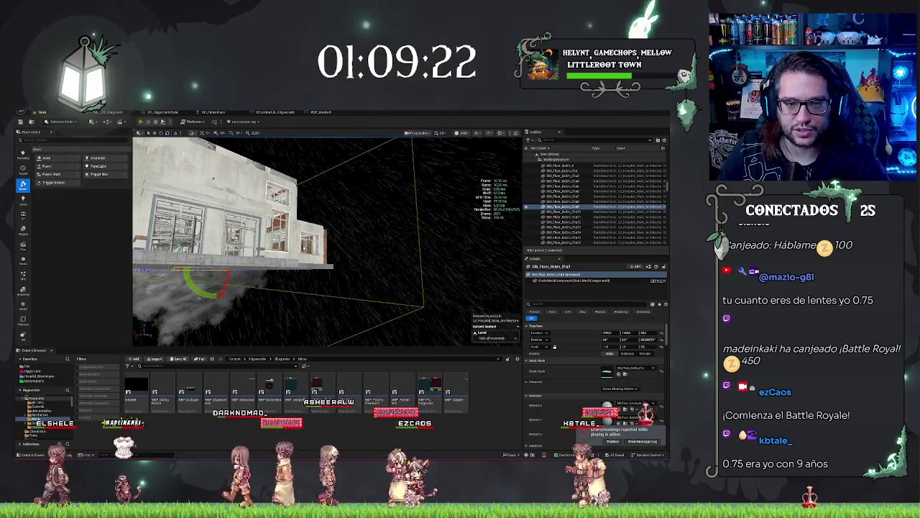
click(141, 122)
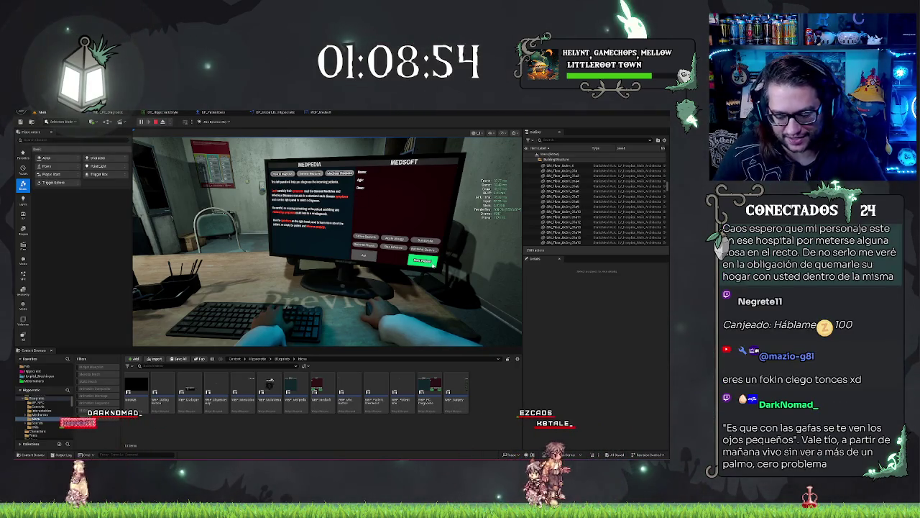
Step: Eject from the player with F8 to look around the office freely
key(F8)
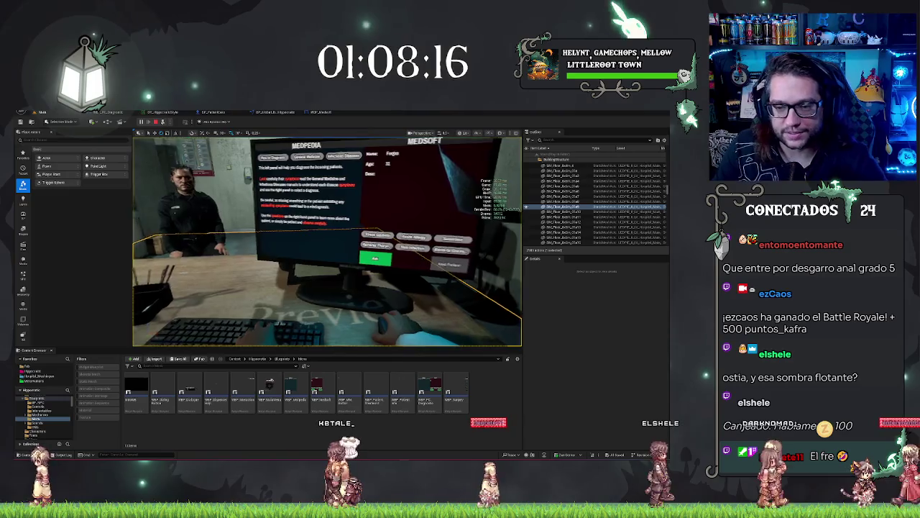
Step: Toggle F8 to switch between the player's view and a free camera in the dark office
key(F8)
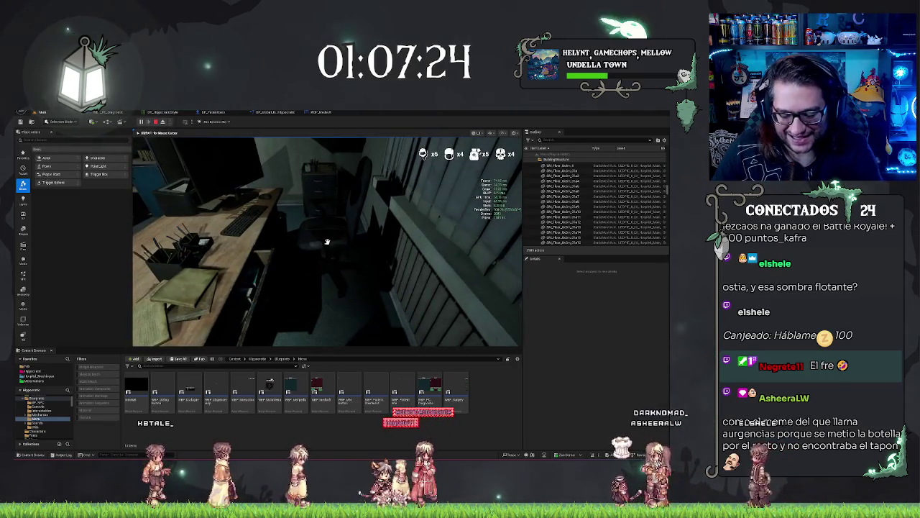
key(F8)
click(327, 241)
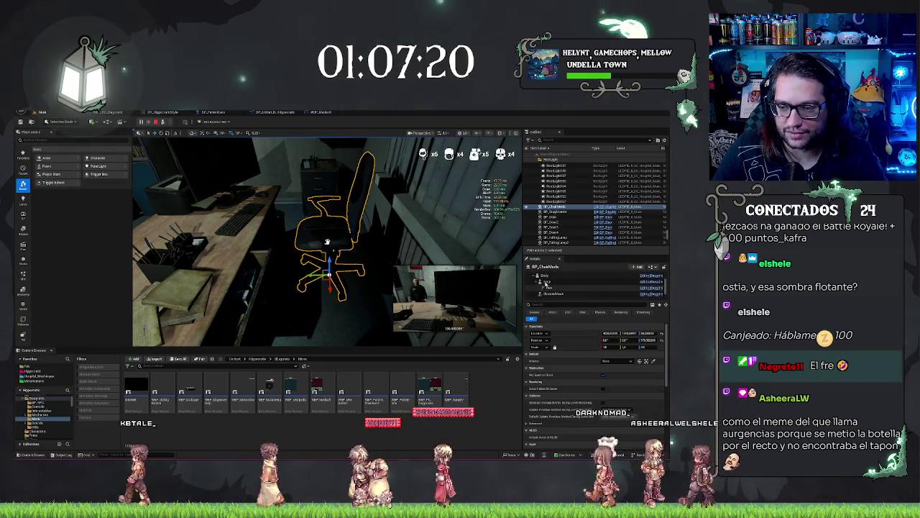
scroll(544, 280, down, 2)
click(544, 275)
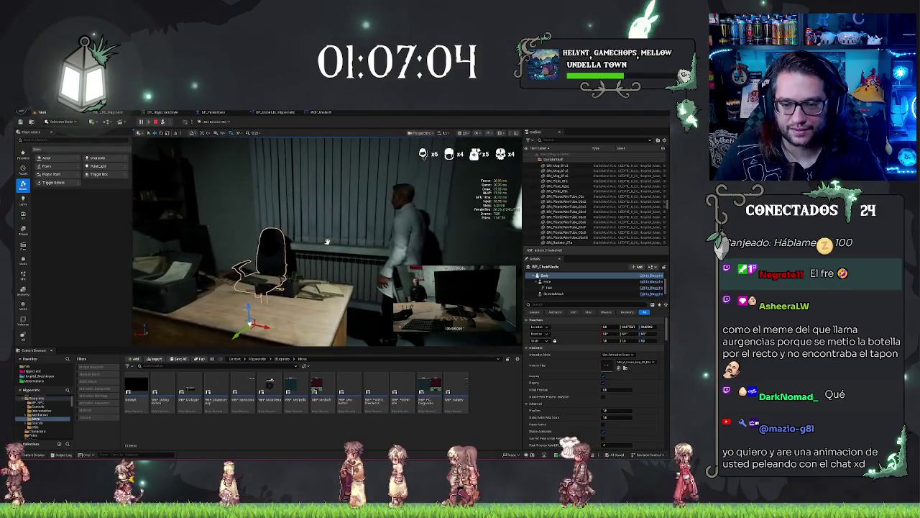
key(F8)
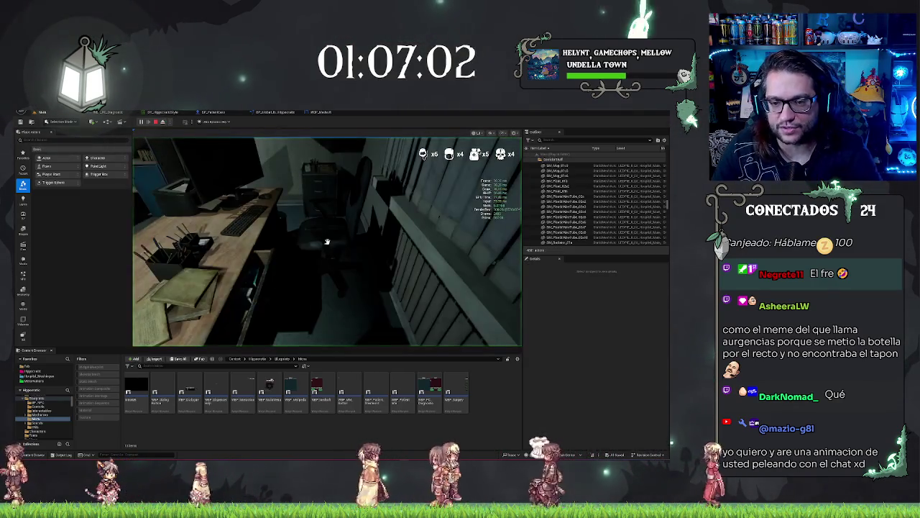
Step: Toggle F8 again to view the office and seated patient freely
key(F8)
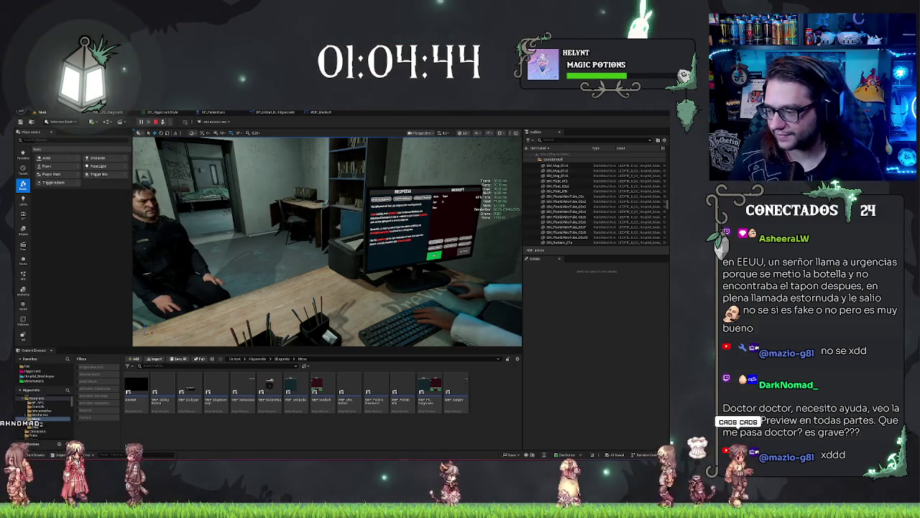
Step: Leave the MEDPEDIA monitor, close the Medpedia panel, and recapture the game view to walk to the patient
key(Escape)
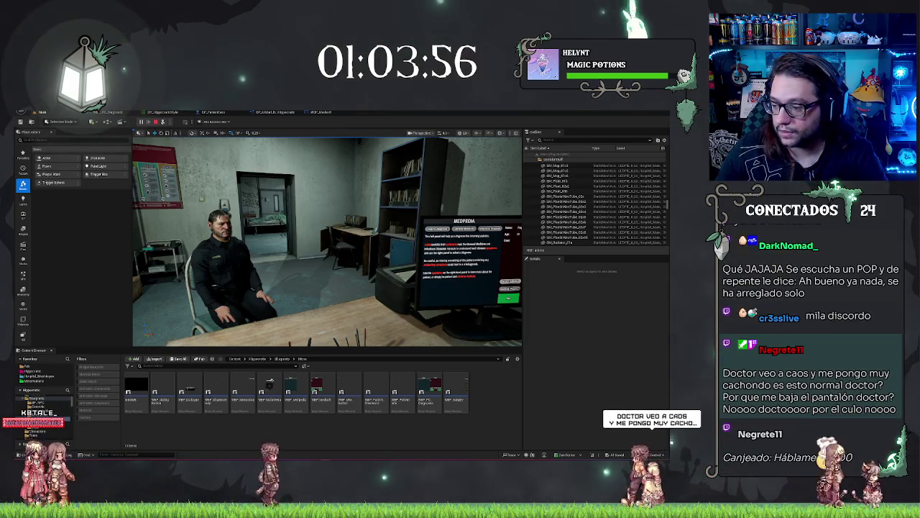
key(Escape)
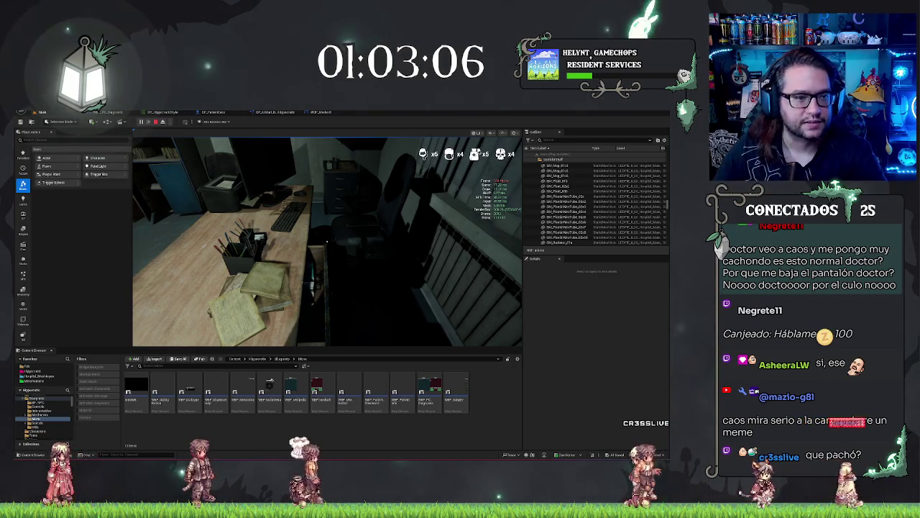
click(327, 242)
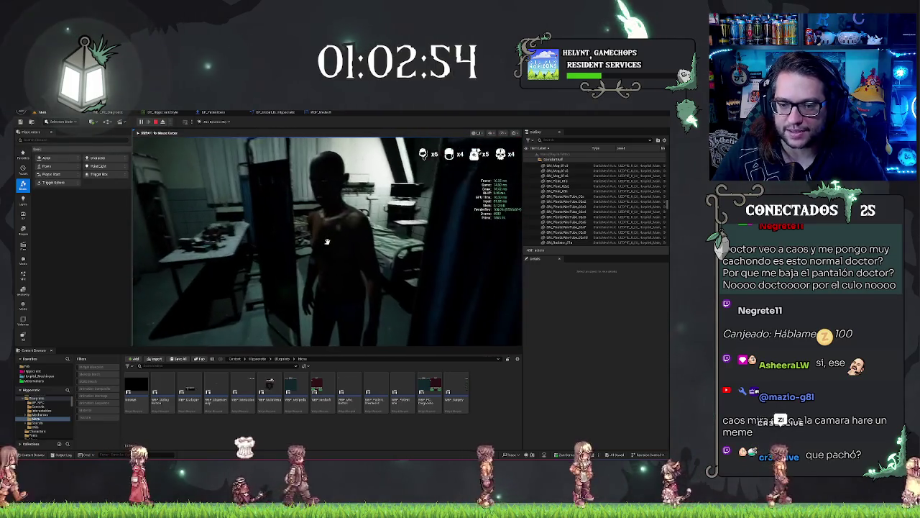
Step: Talk to the ward patient, advance the dialogue, and accept the examination
click(326, 242)
click(434, 308)
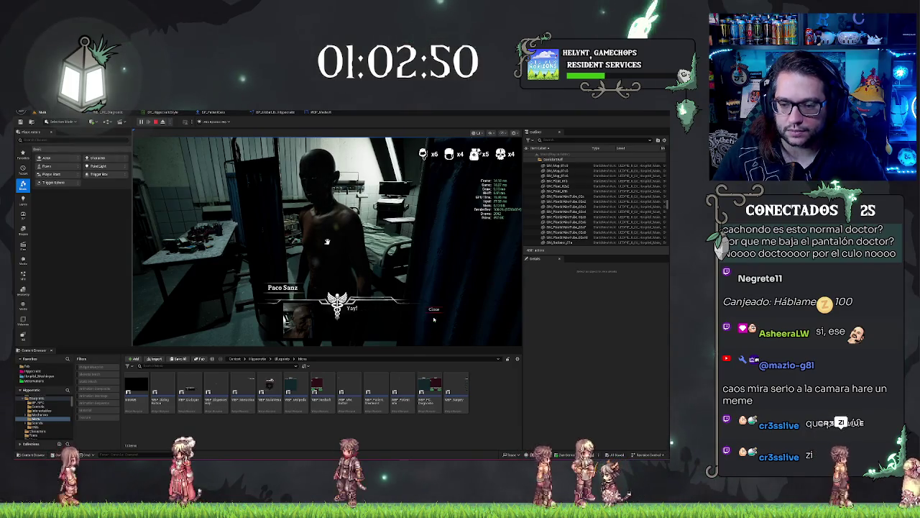
click(433, 318)
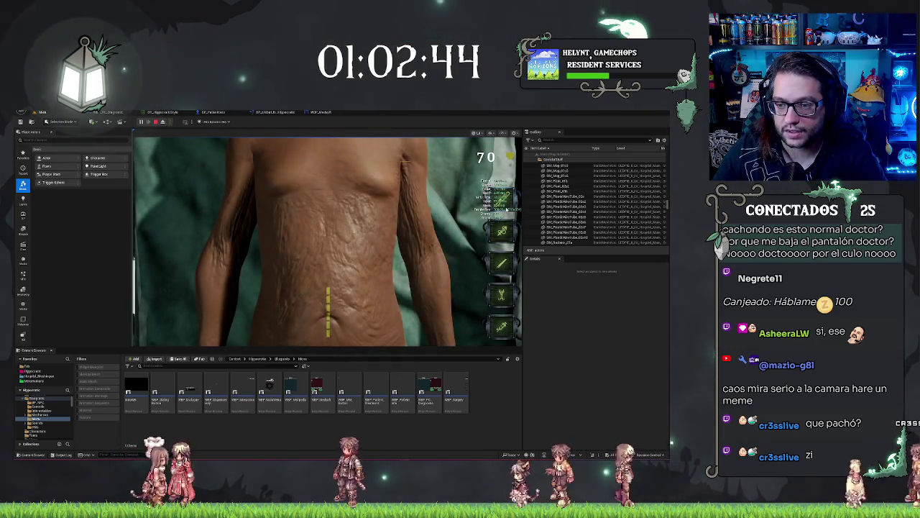
Step: Select the bottom surgical tool and cut an incision into the patient's abdomen
click(348, 218)
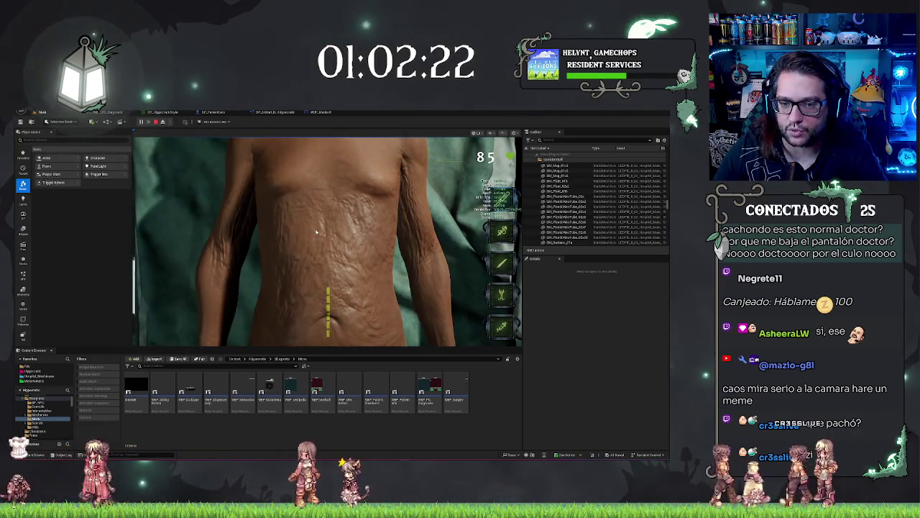
click(350, 251)
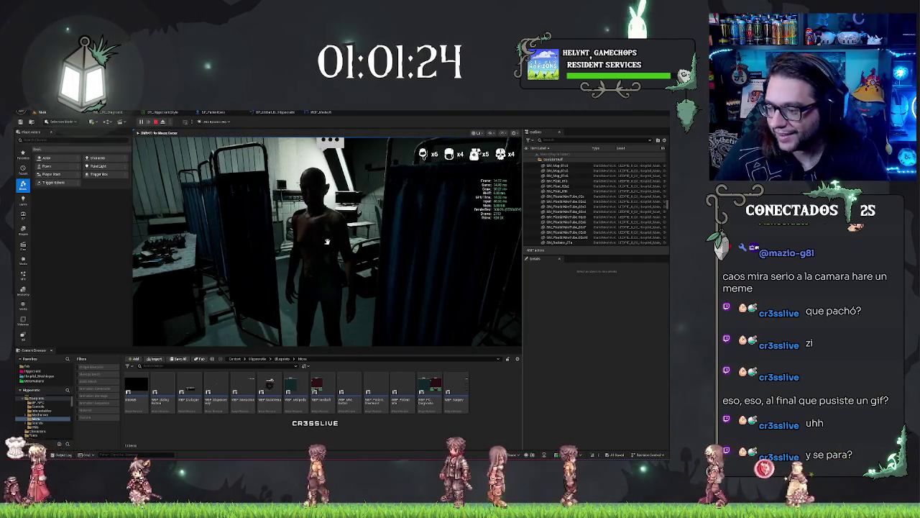
Step: Stop the playtest and go up to the Blueprints folder in the Content Browser
key(Escape)
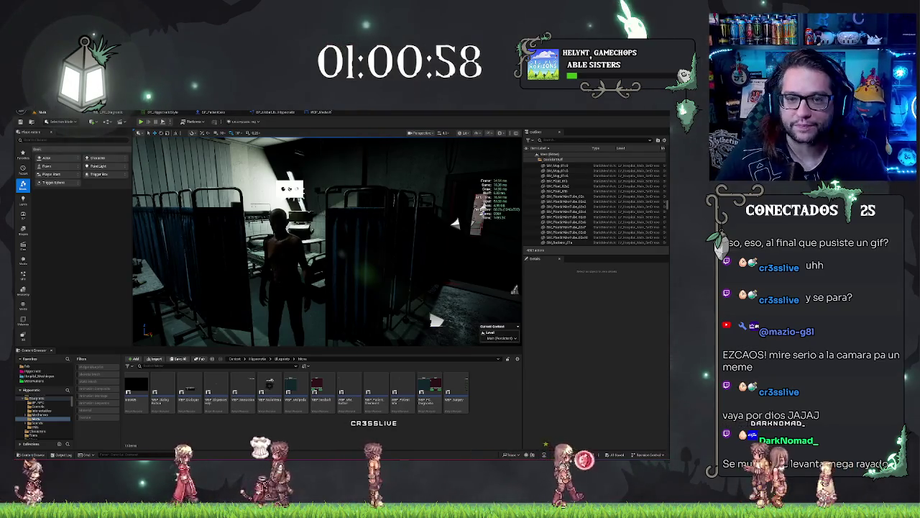
click(284, 358)
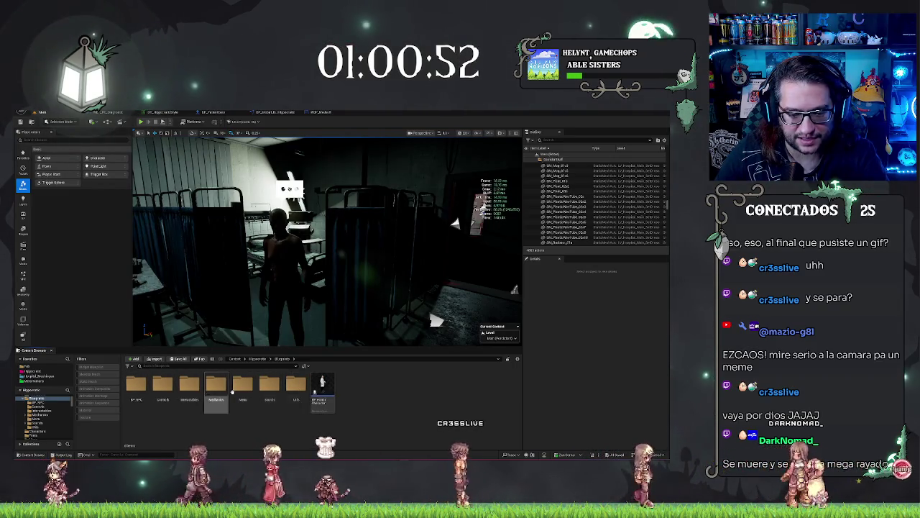
Step: Browse from the project root into Textures/Materials, open the ML material instance, then return to the level
click(259, 359)
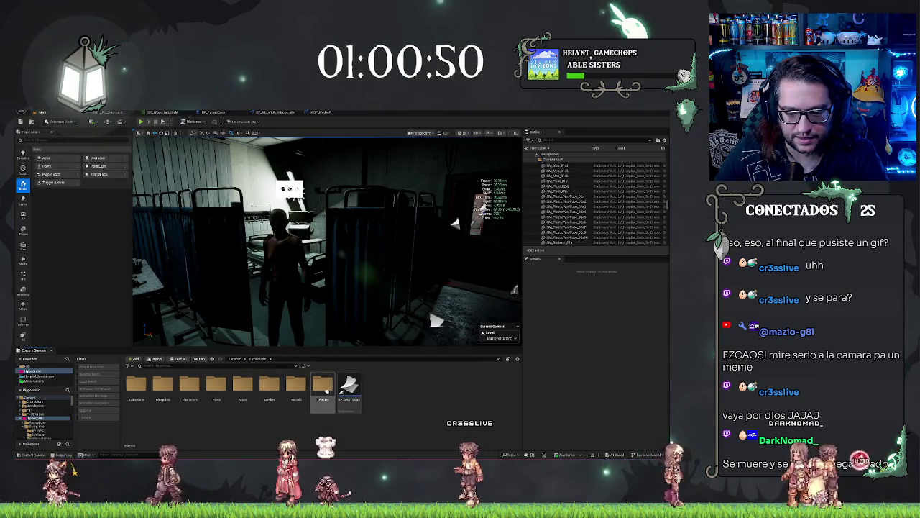
double_click(325, 388)
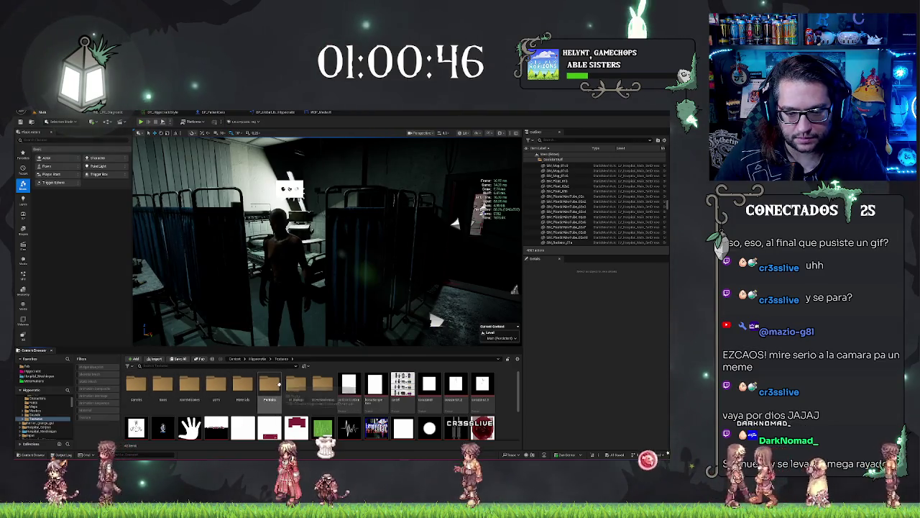
double_click(243, 388)
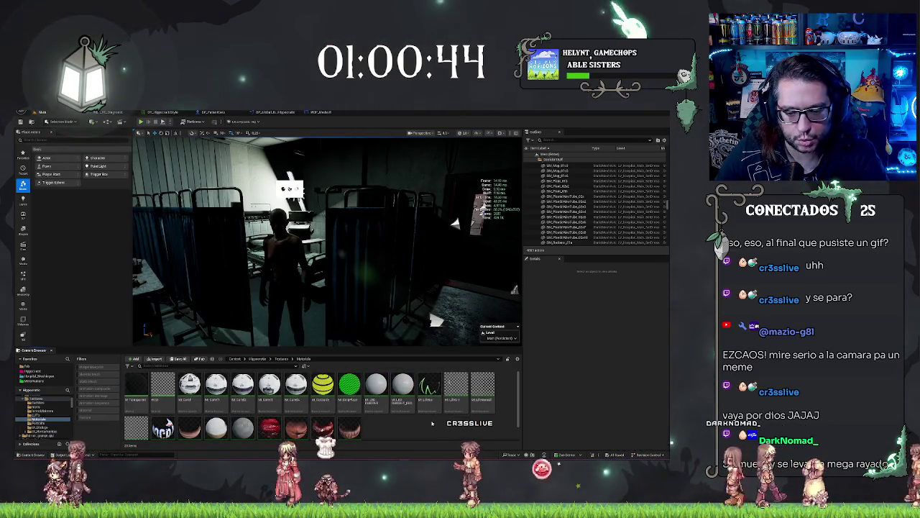
double_click(455, 389)
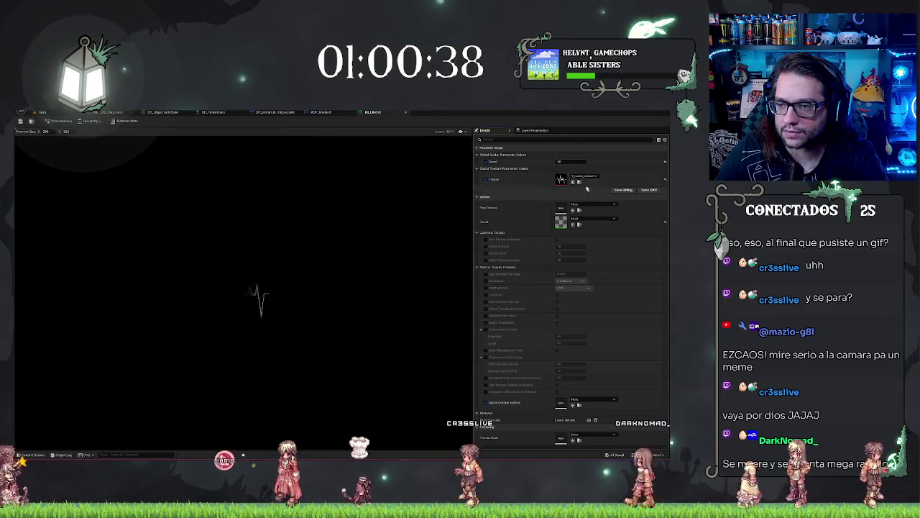
key(ctrl+Tab)
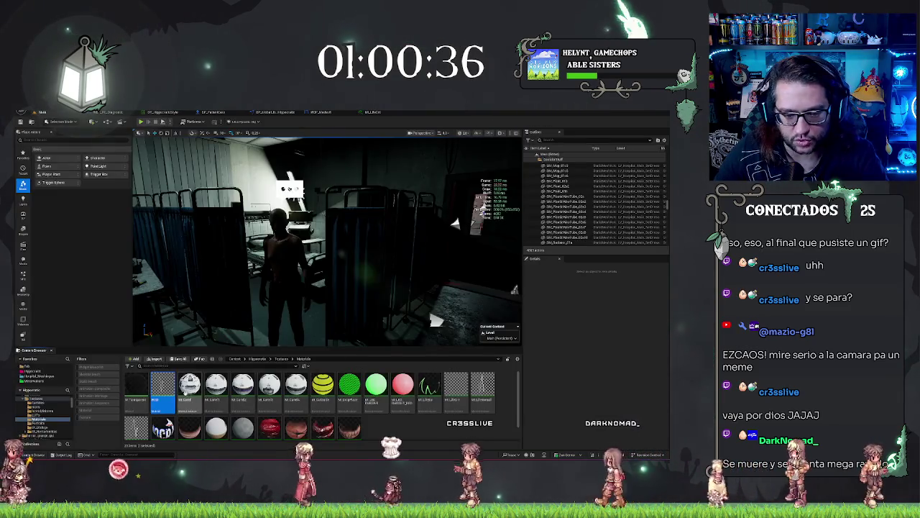
double_click(164, 395)
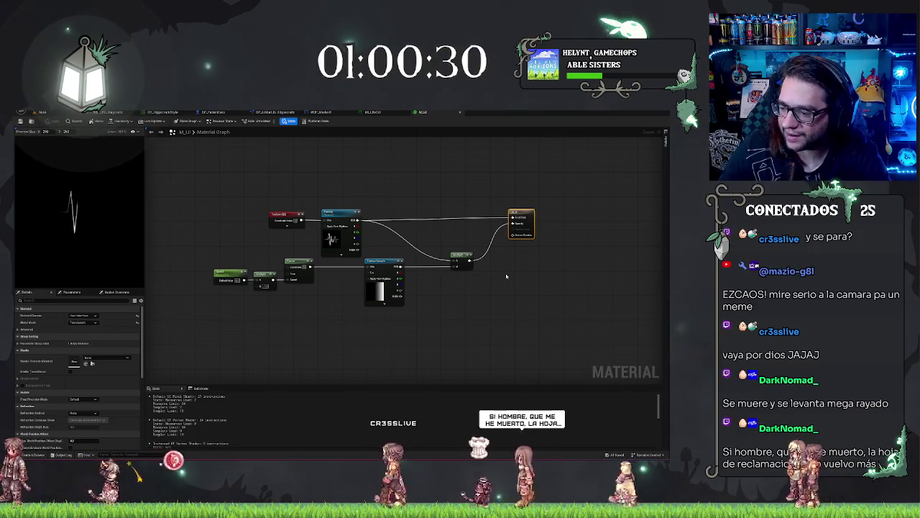
scroll(498, 284, up, 3)
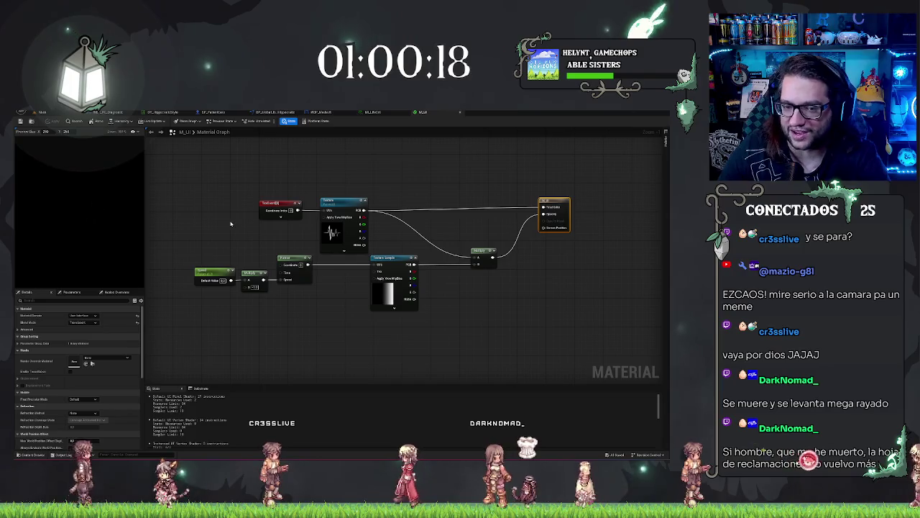
click(213, 273)
drag(257, 325, 256, 326)
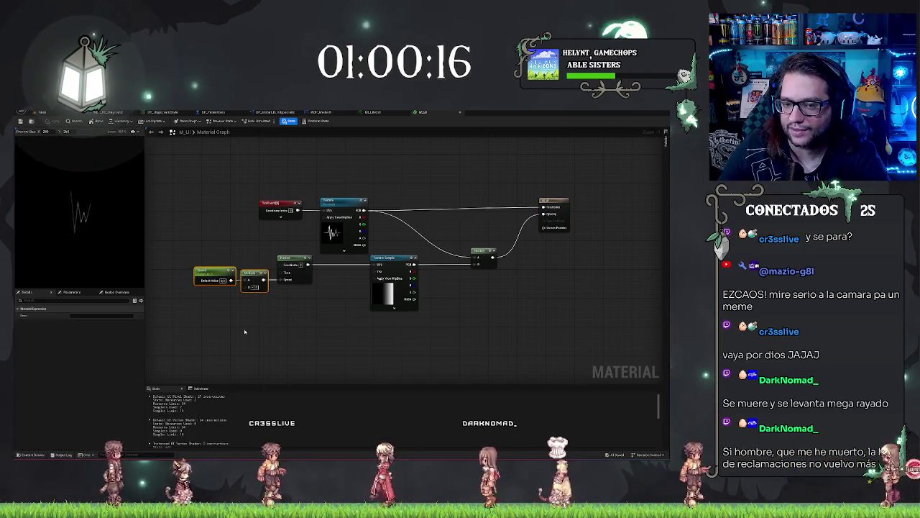
mouse_move(274, 175)
mouse_down()
mouse_move(370, 256)
mouse_move(580, 329)
mouse_move(441, 380)
mouse_move(550, 349)
mouse_move(557, 338)
mouse_up()
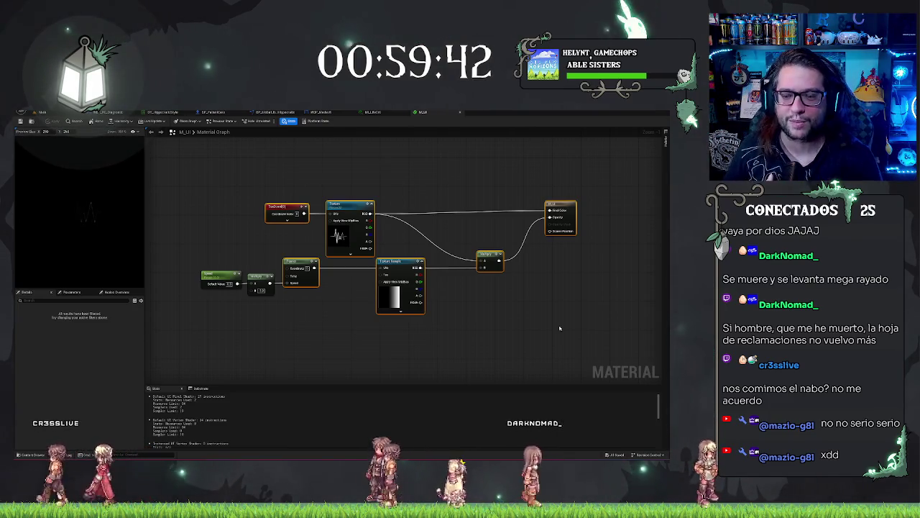
click(363, 182)
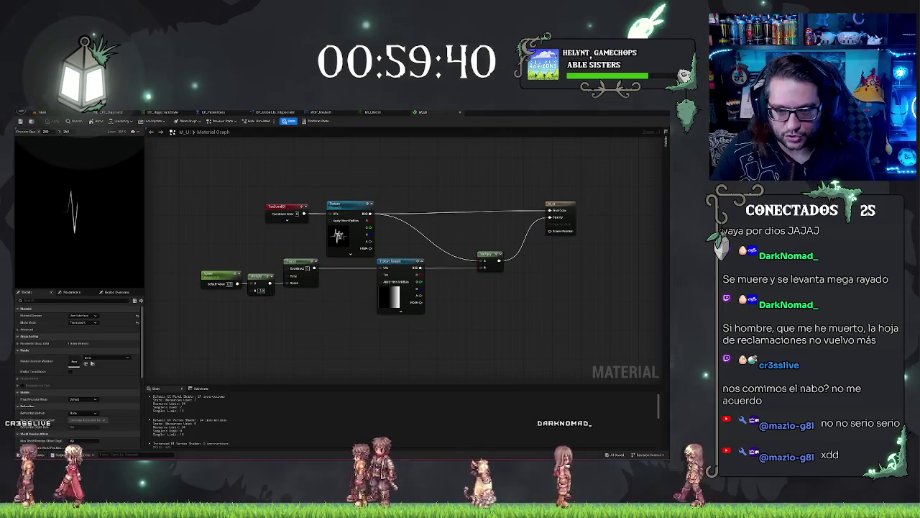
click(335, 233)
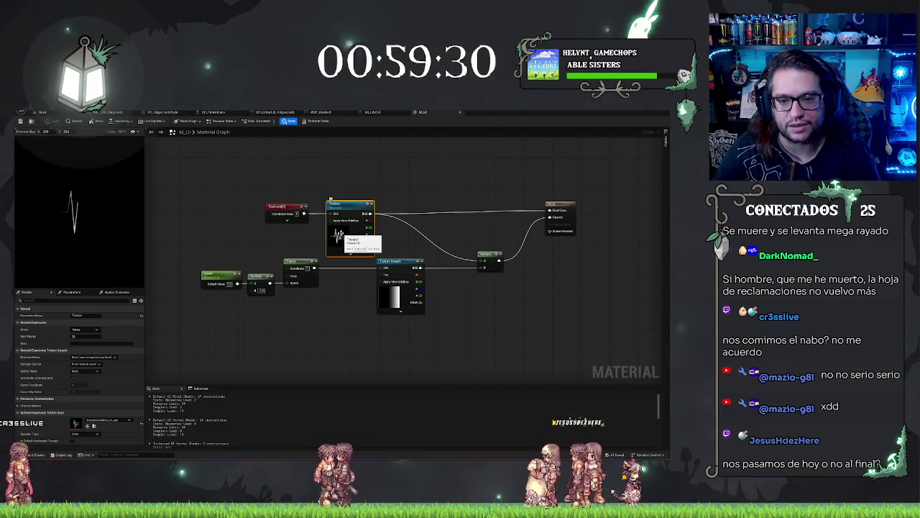
click(354, 169)
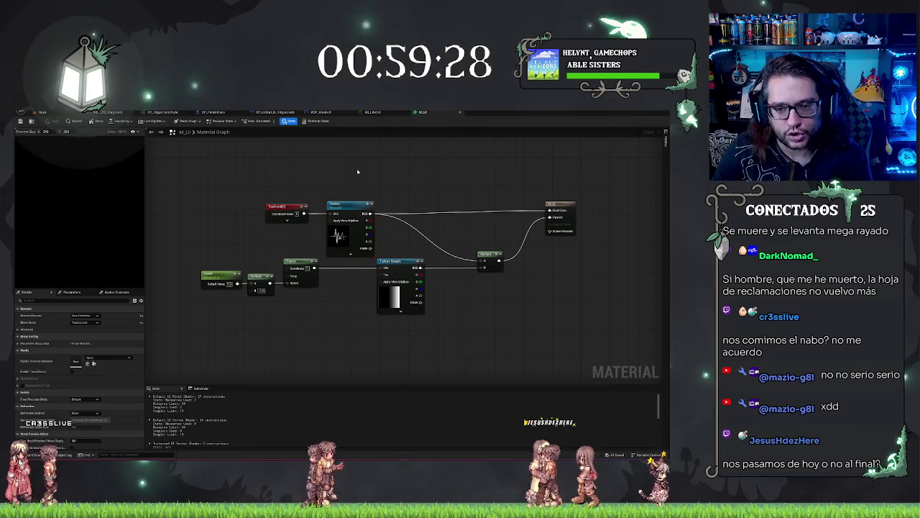
click(351, 210)
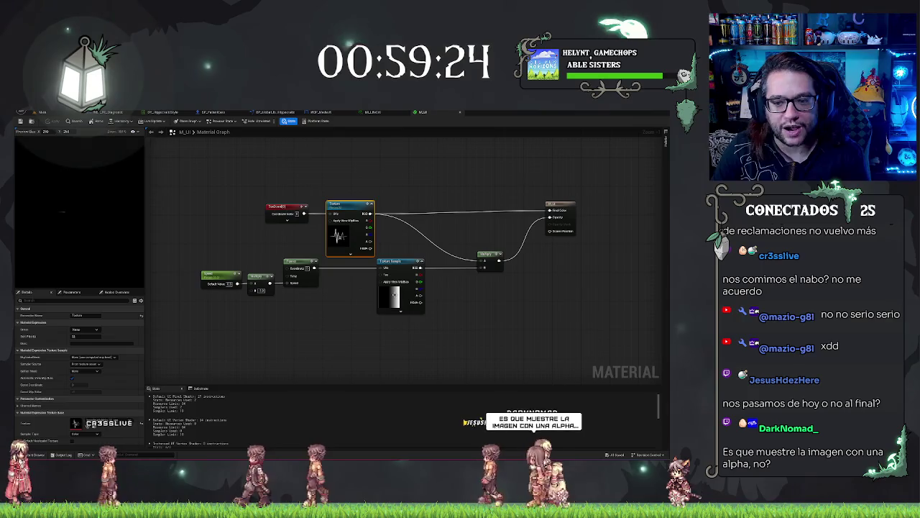
click(395, 297)
scroll(395, 297, up, 1)
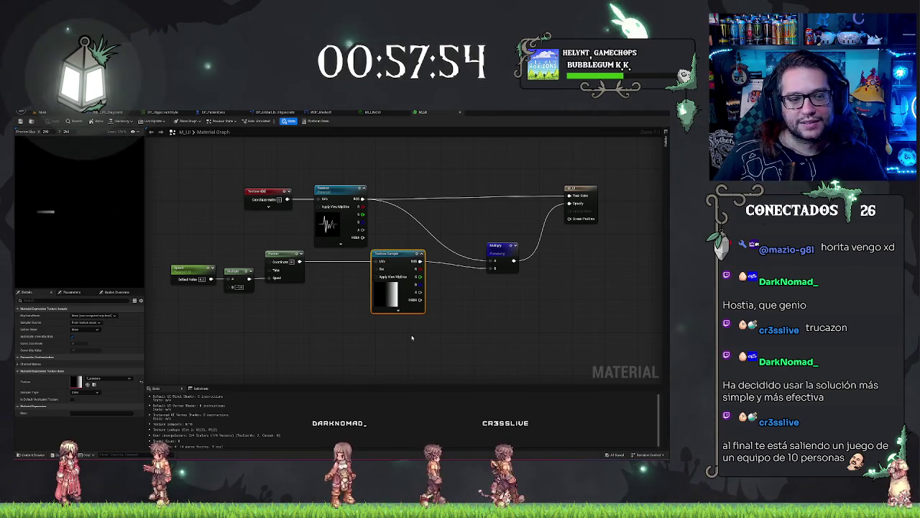
Step: Close the M_UI material graph to reveal the UI material instance with its Speed and texture parameters
click(371, 246)
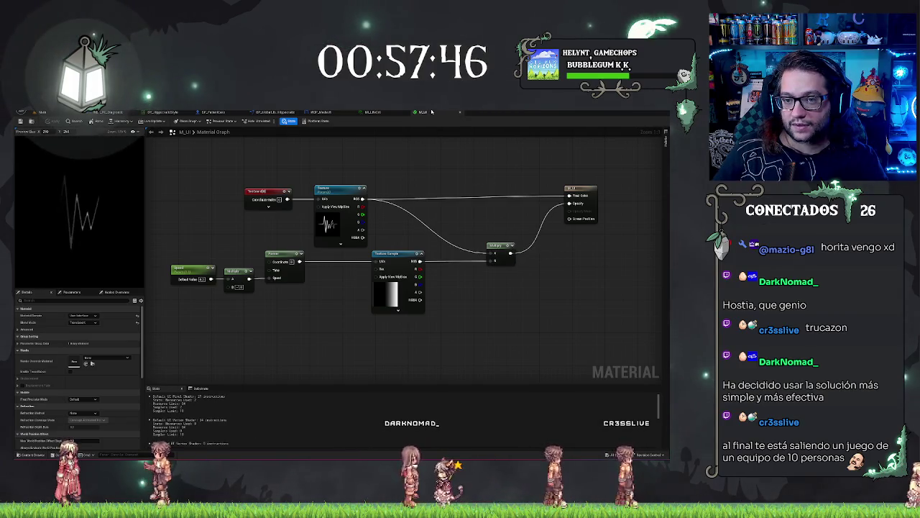
click(427, 112)
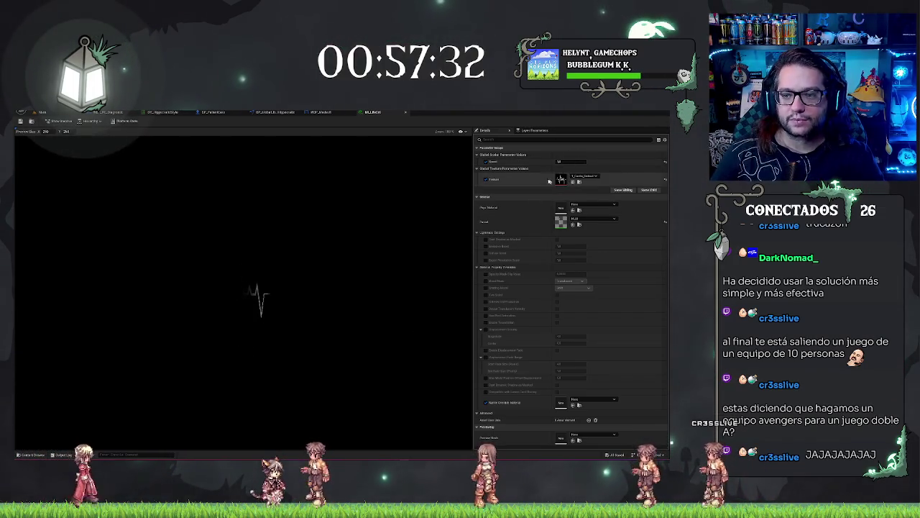
Step: Leave the UI material instance and return via WBP_Medsoft to the main hospital level editor
click(583, 160)
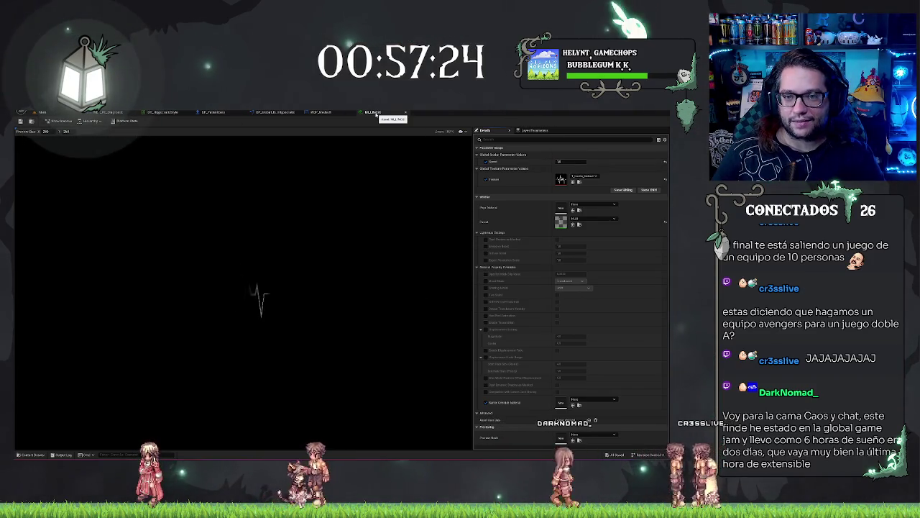
click(316, 113)
click(62, 112)
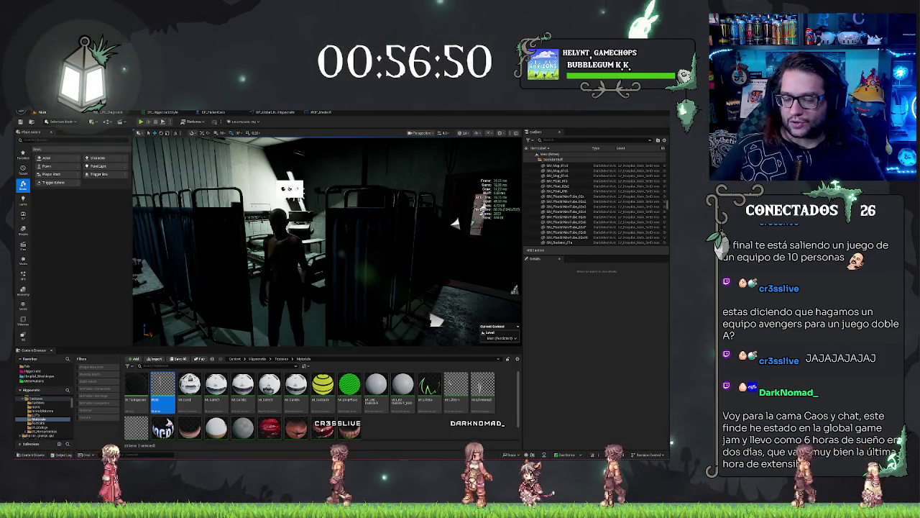
Step: Check the medical barrier's actions, then drag the MASKCHAMBERS itch.io page over the editor
right_click(381, 224)
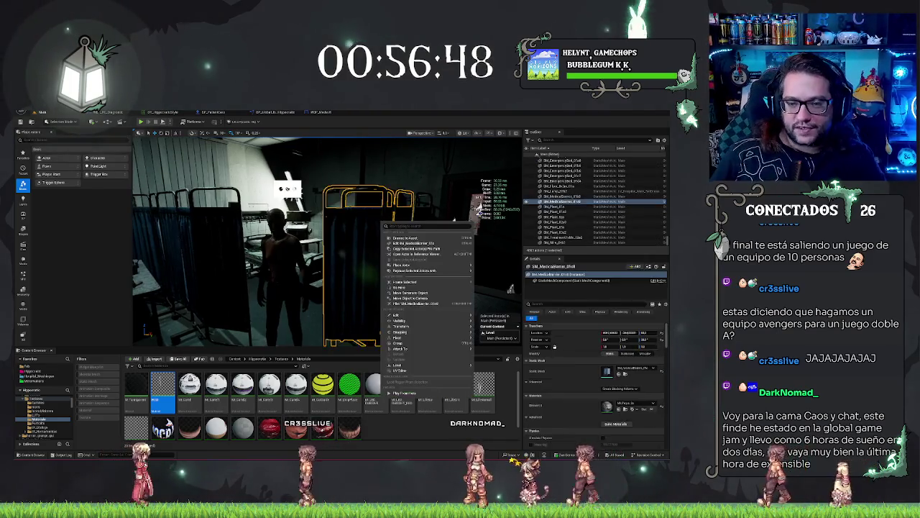
click(382, 223)
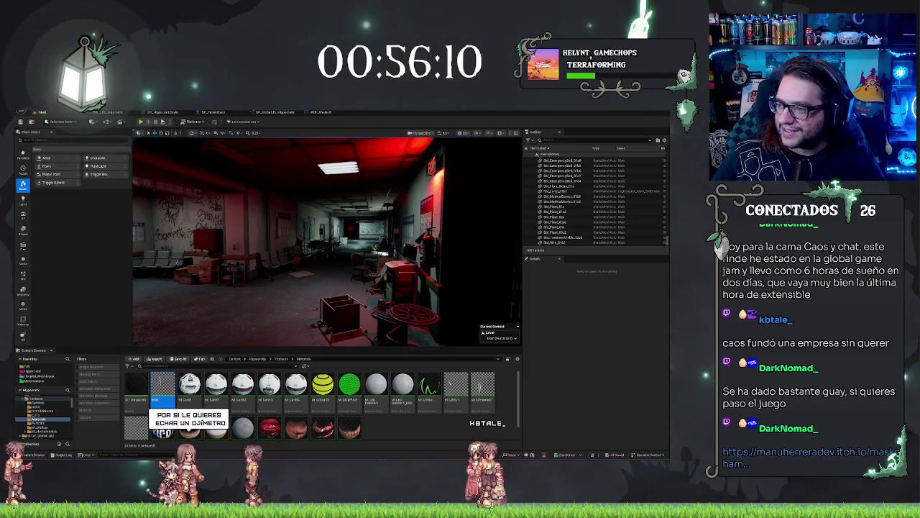
mouse_move(665, 238)
mouse_down()
mouse_move(462, 217)
mouse_move(309, 110)
mouse_up()
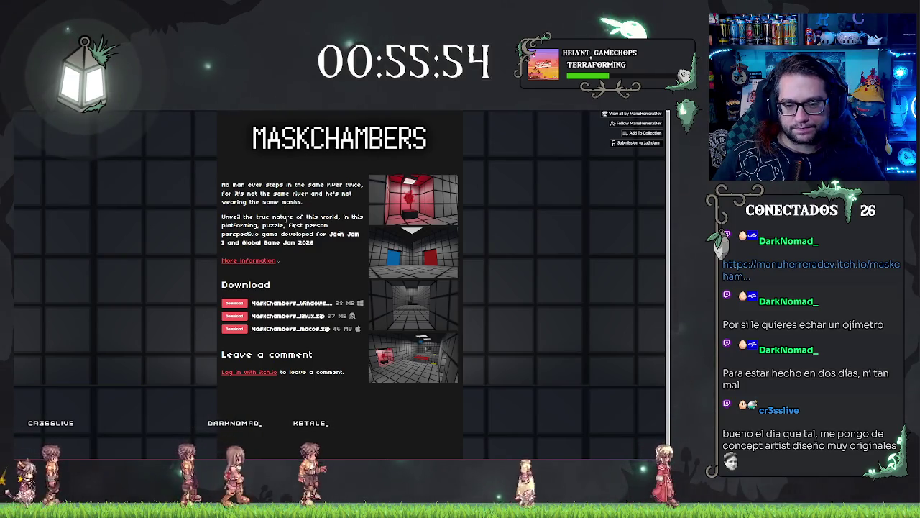
Step: Page through the enlarged MASKCHAMBERS screenshots, from the red room to the grey room, then close the viewer
click(434, 264)
click(433, 264)
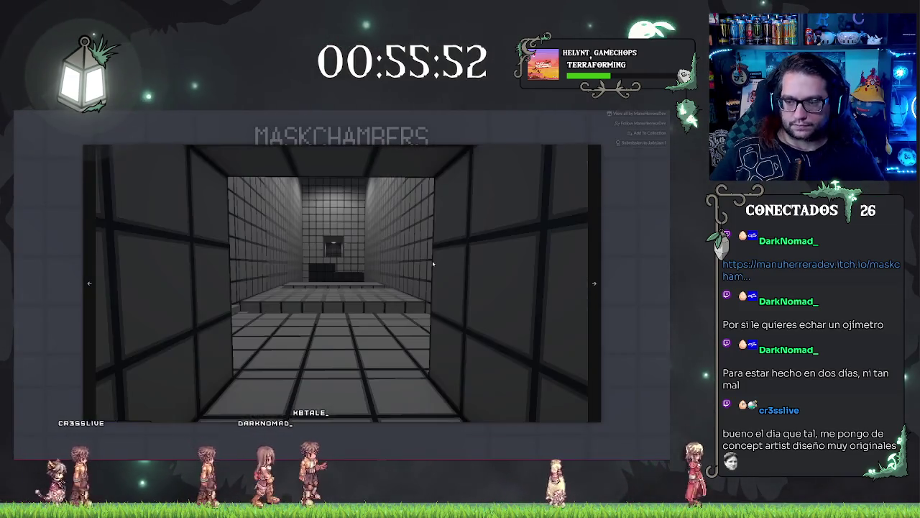
click(433, 264)
click(433, 264)
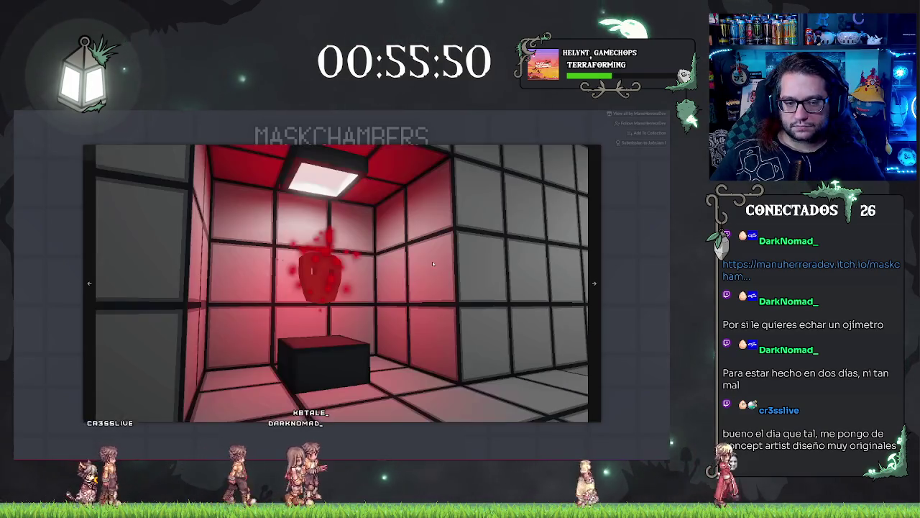
click(433, 264)
click(433, 264)
click(432, 264)
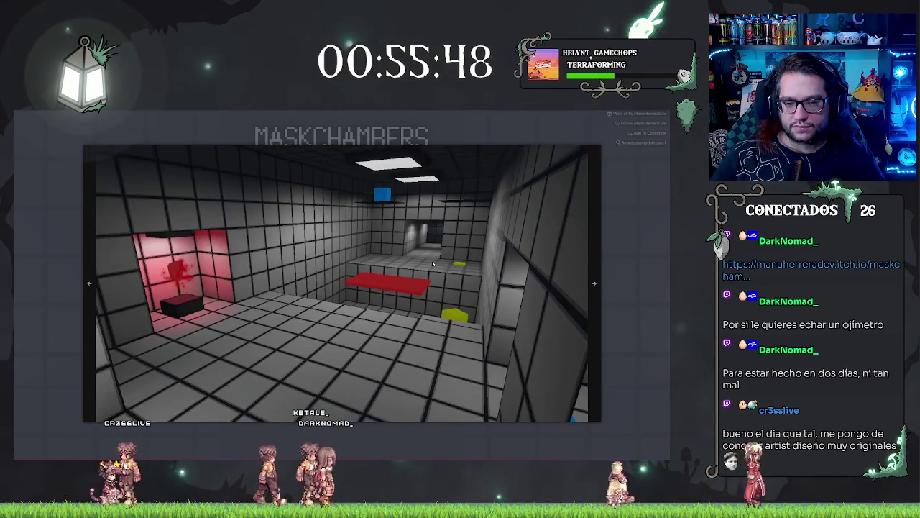
click(619, 246)
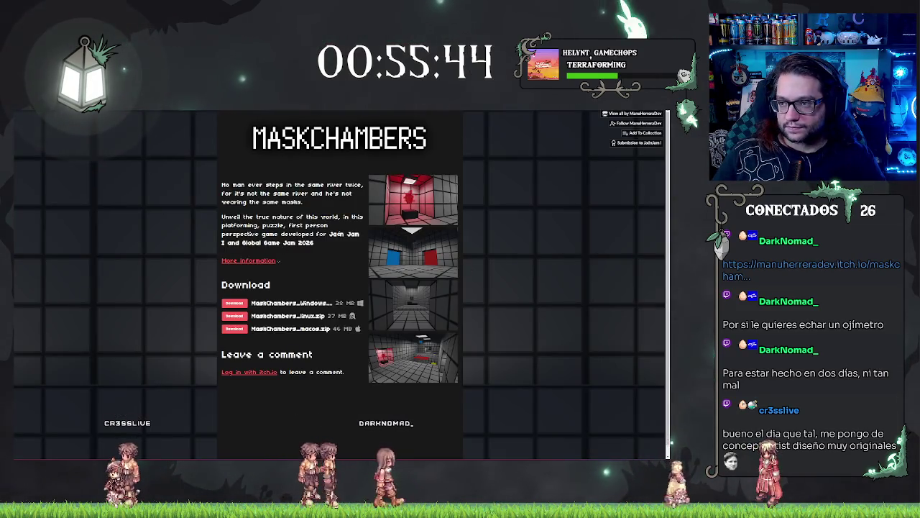
Step: Switch back to Unreal, start a test play, and show the BP_GlobalLibrary_Hippocratic ChangeModel graph
key(alt+Tab)
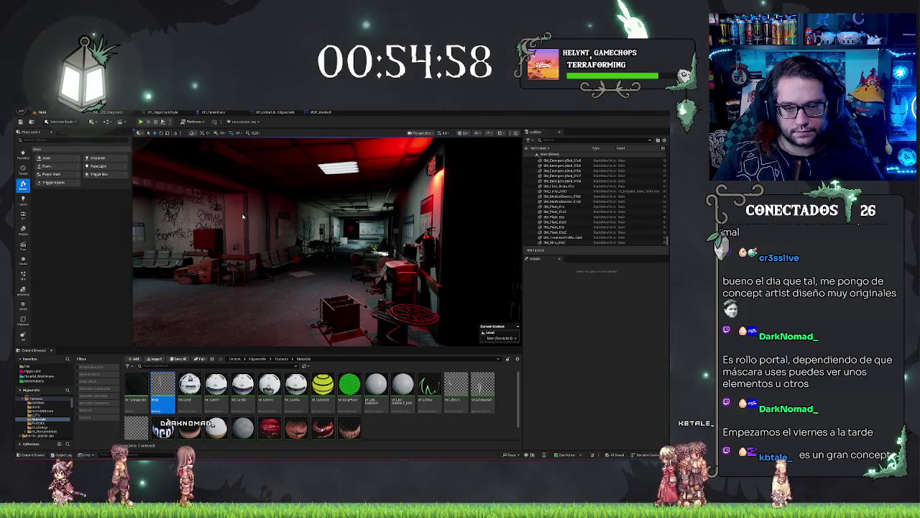
key(alt+p)
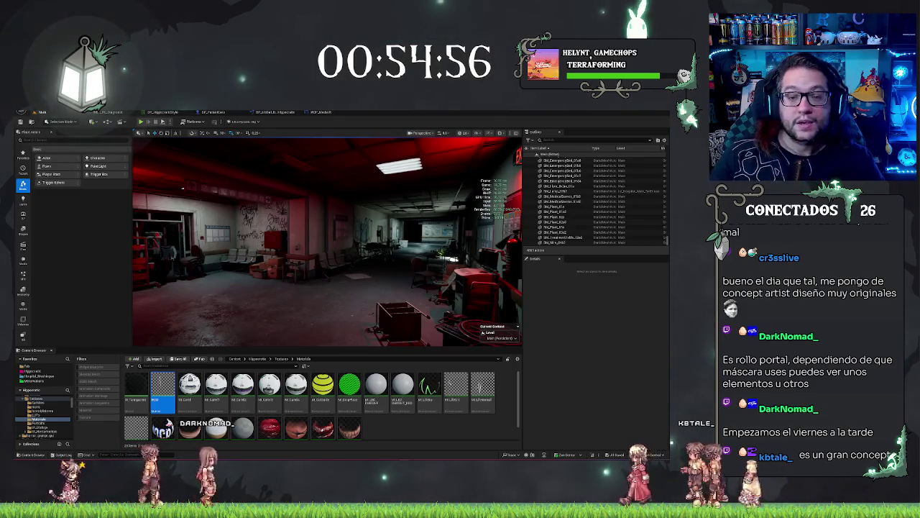
click(267, 112)
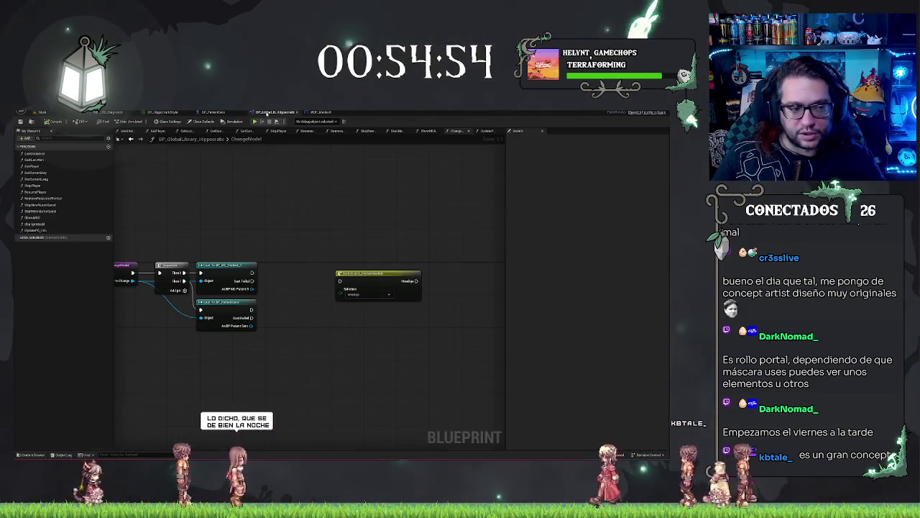
Step: Rearrange the ChangeModel nodes and promote both cast results to local variables
drag(295, 230, 312, 211)
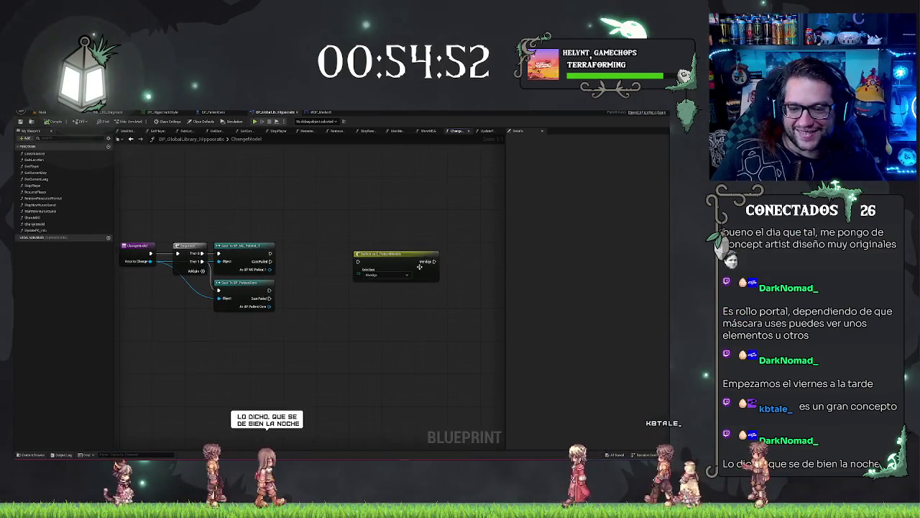
drag(391, 257, 374, 250)
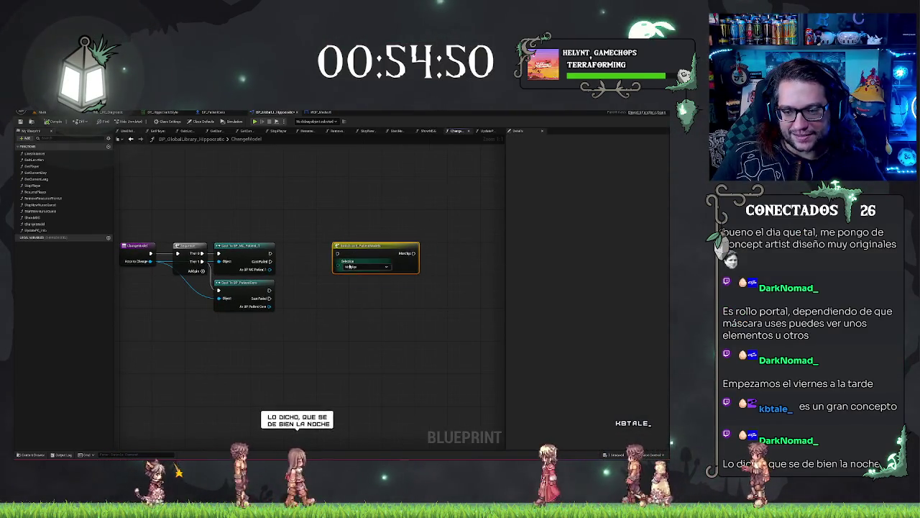
mouse_move(303, 306)
mouse_down()
mouse_move(285, 302)
mouse_move(313, 284)
mouse_move(349, 293)
mouse_up()
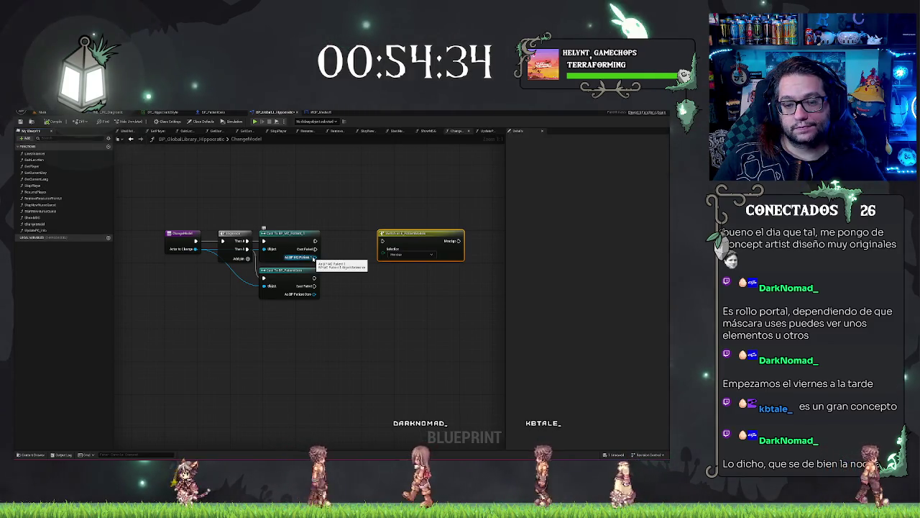
drag(314, 258, 333, 260)
click(363, 278)
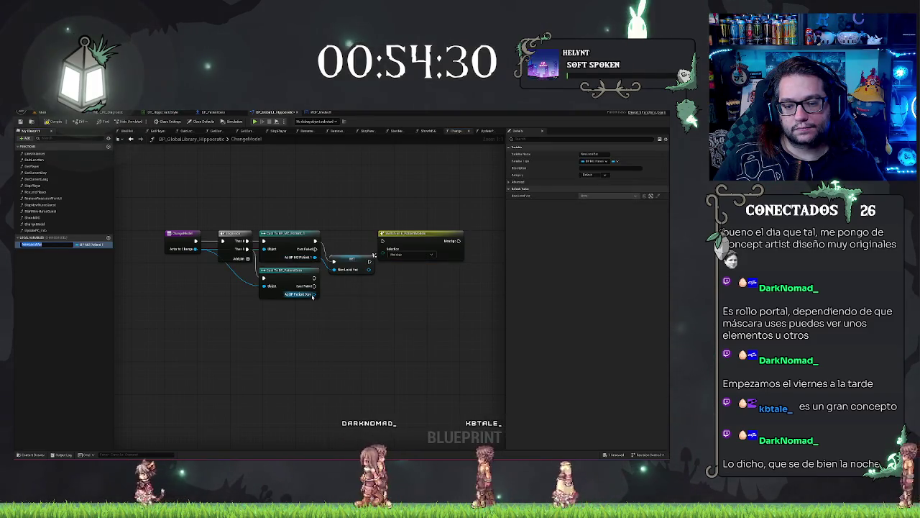
drag(313, 295, 334, 301)
click(365, 318)
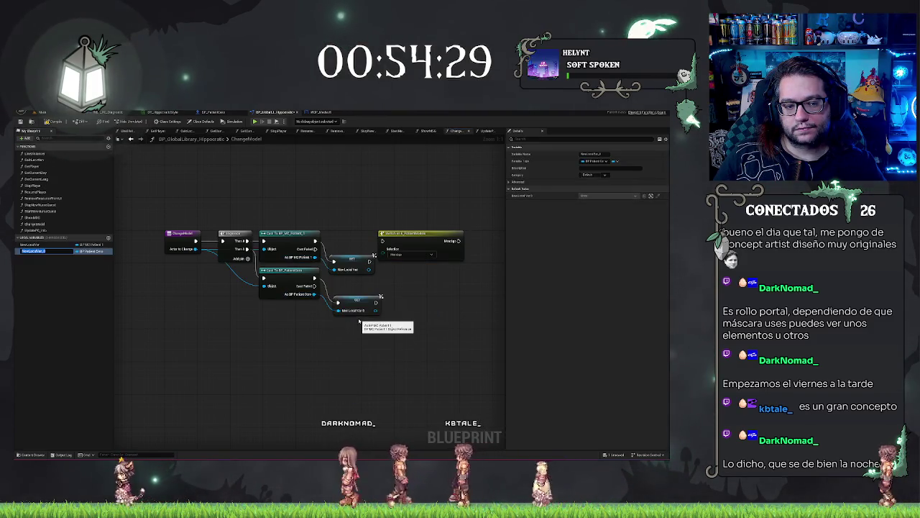
click(72, 278)
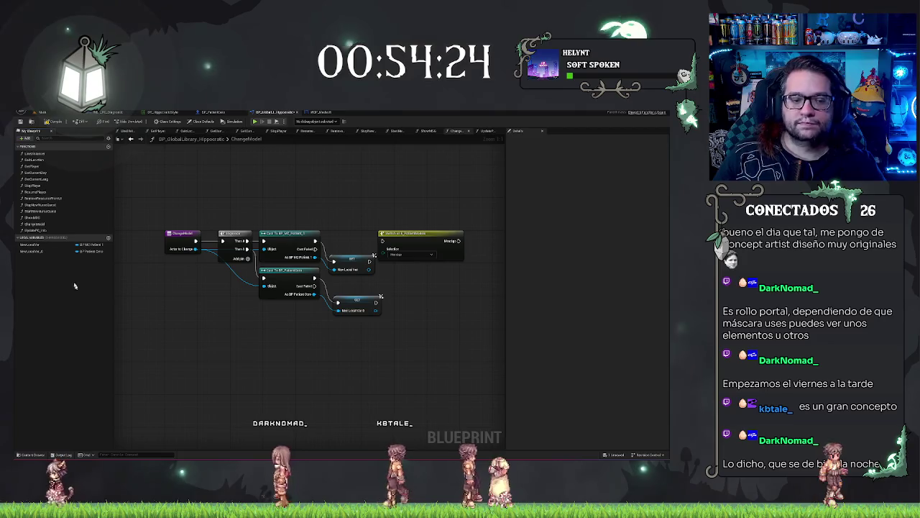
Step: Delete both ChangeModel local variables with their Set nodes, then show BP_PatientCero's event graph
click(33, 245)
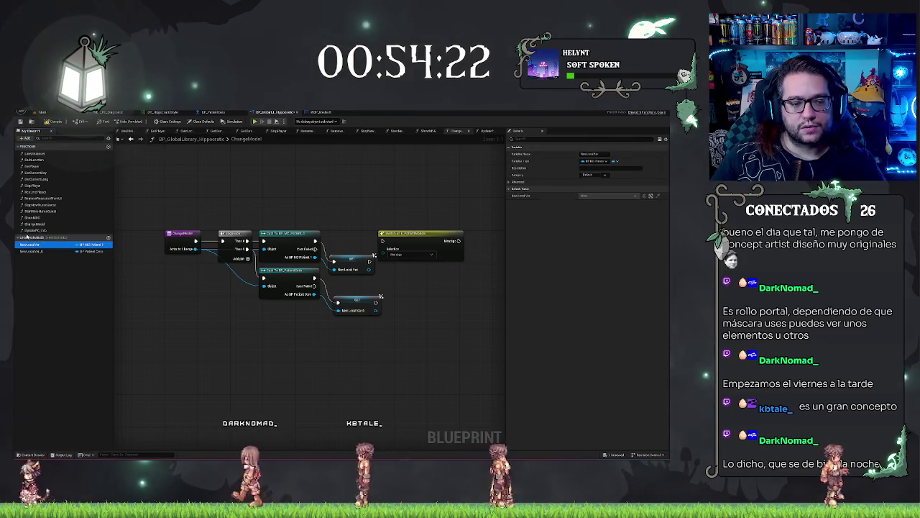
key(Delete)
click(32, 244)
key(Delete)
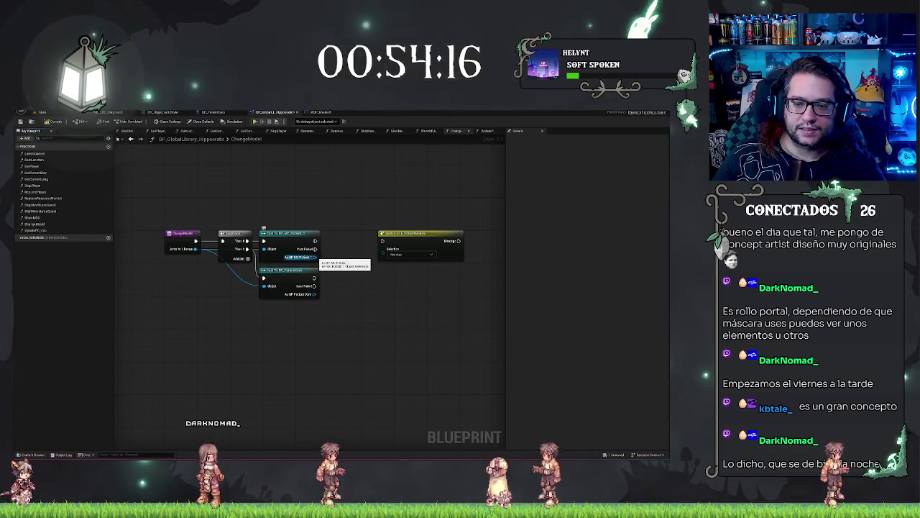
drag(342, 260, 340, 222)
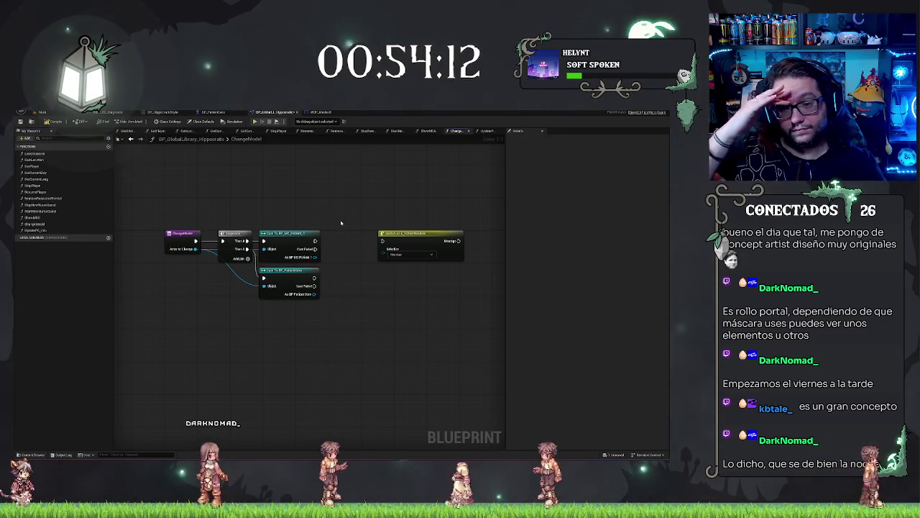
click(215, 113)
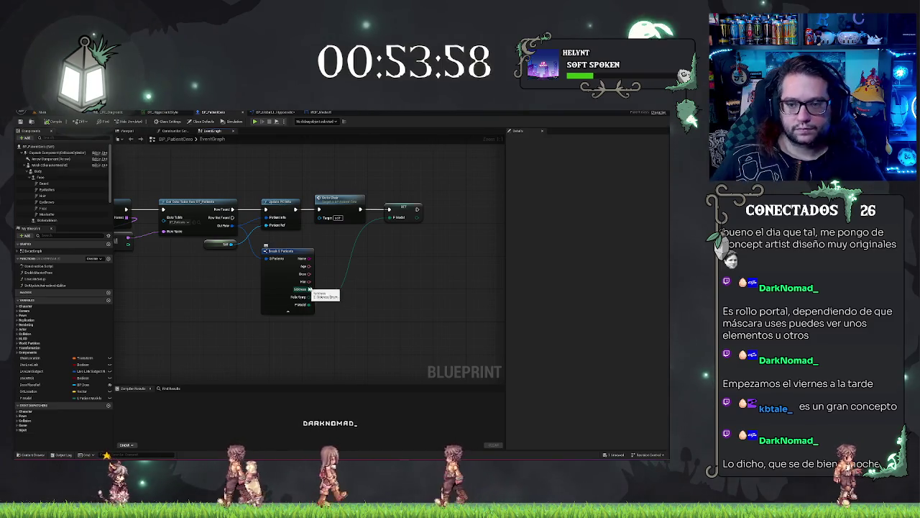
Step: Add a Set Timer by Function Name node after the Set P Model node
scroll(335, 227, down, 1)
drag(335, 228, 361, 223)
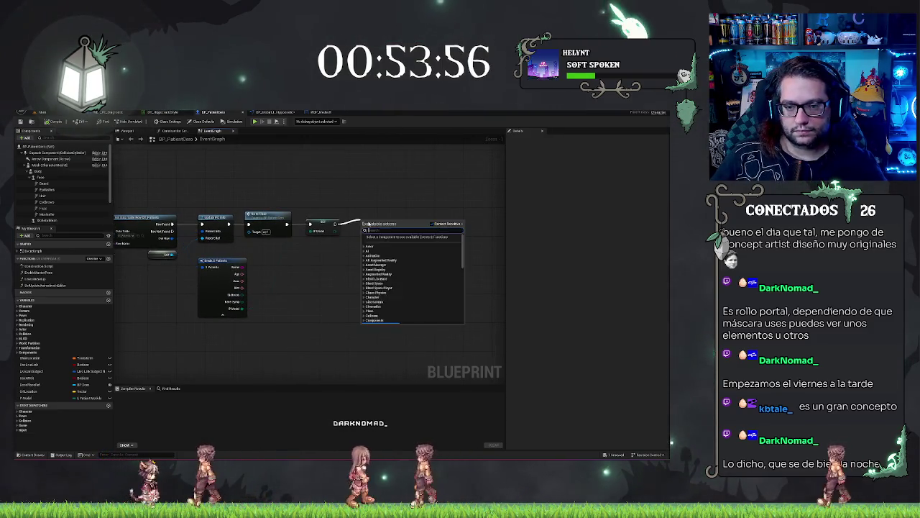
text(set timer)
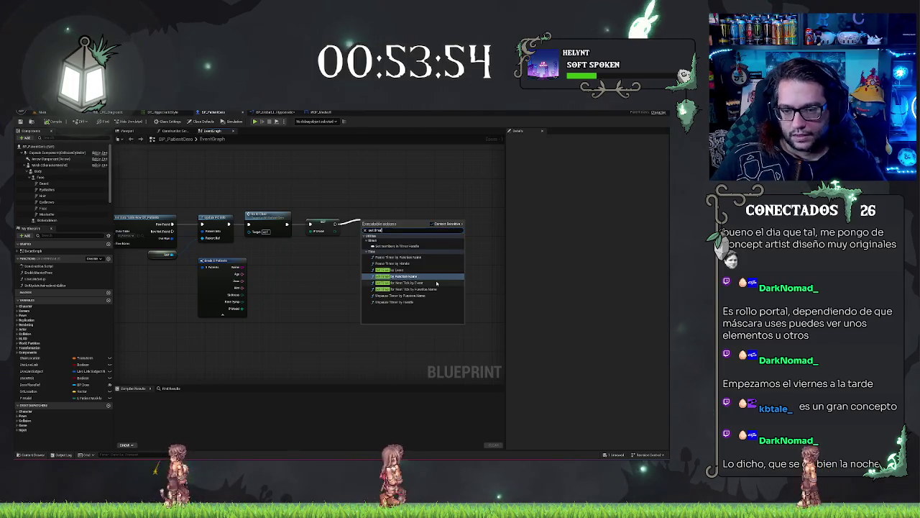
click(388, 243)
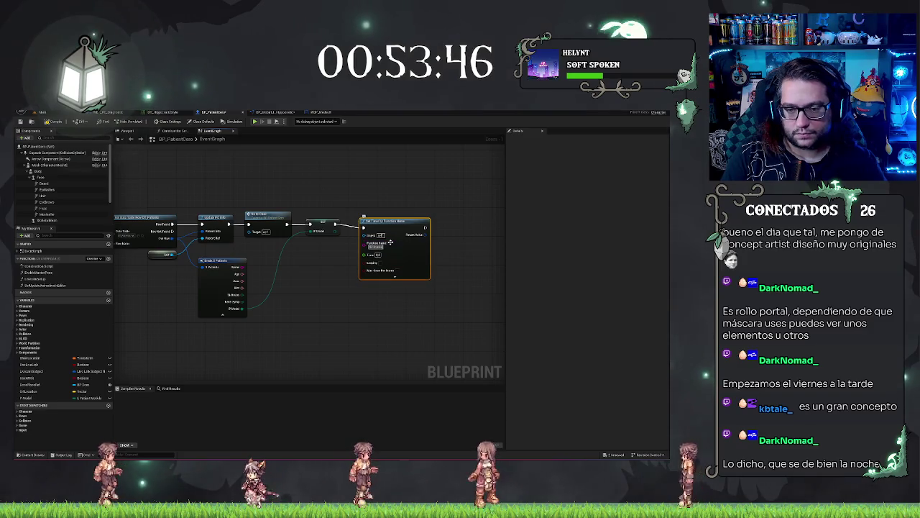
Step: Shift the timer node right and promote the Break node's Sickness output to a variable
drag(404, 225, 417, 225)
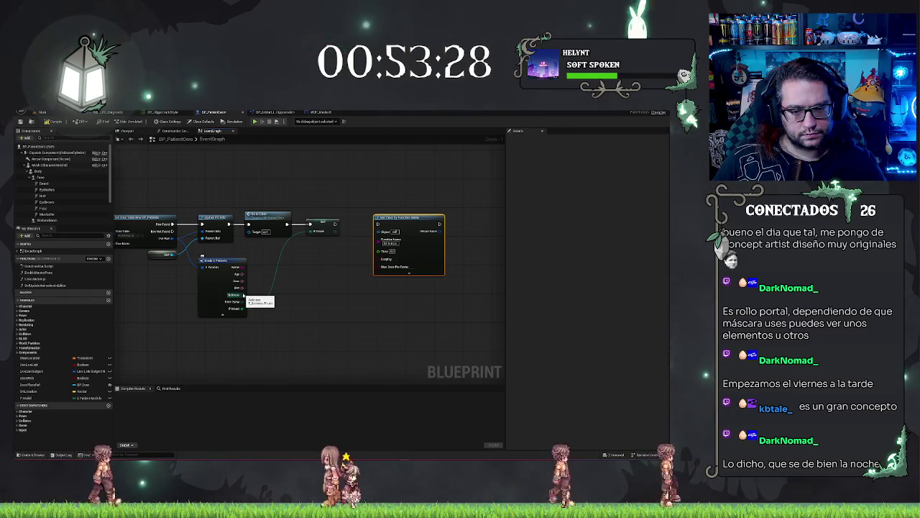
drag(243, 295, 273, 296)
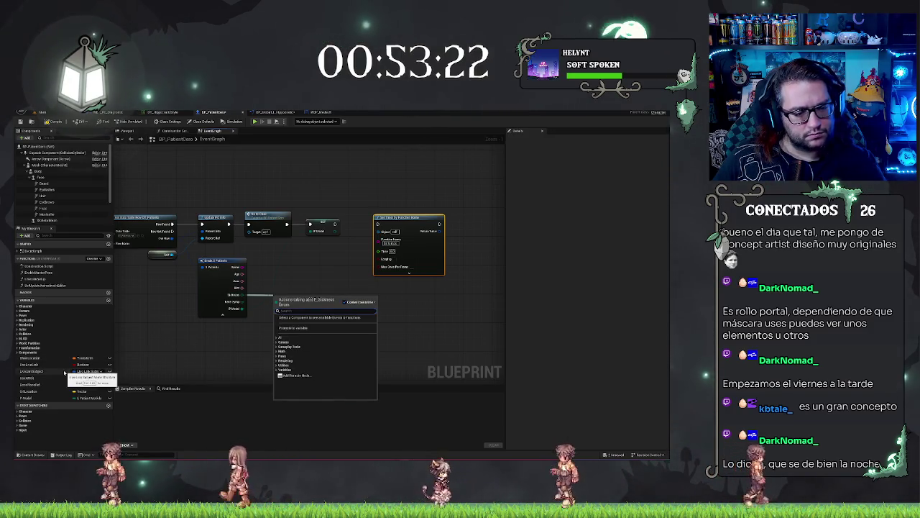
click(299, 329)
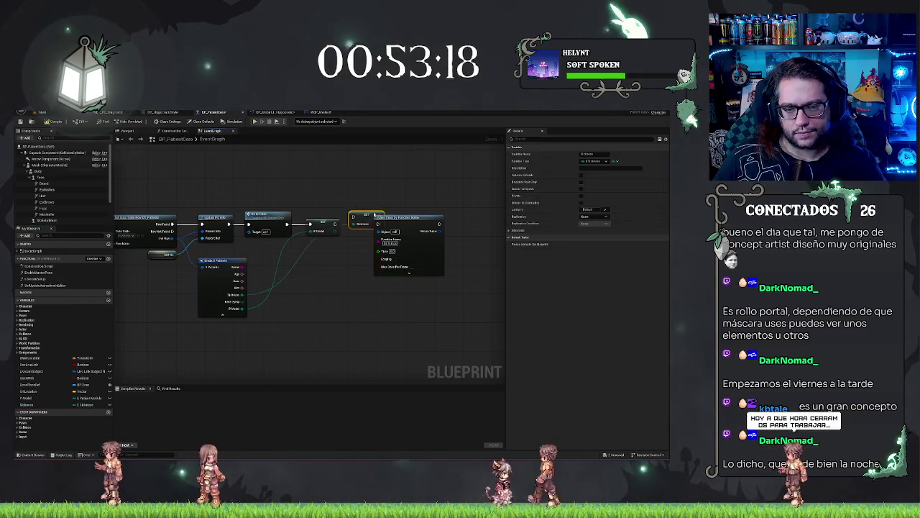
Step: Make room by moving the timer right, promote Fake Symptoms to a variable, and wire its SET node in
drag(402, 217, 414, 217)
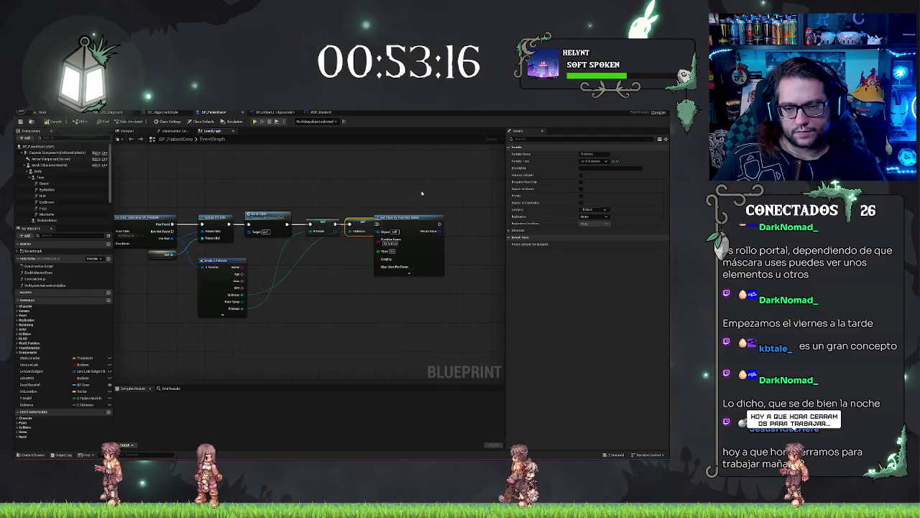
drag(388, 262, 395, 262)
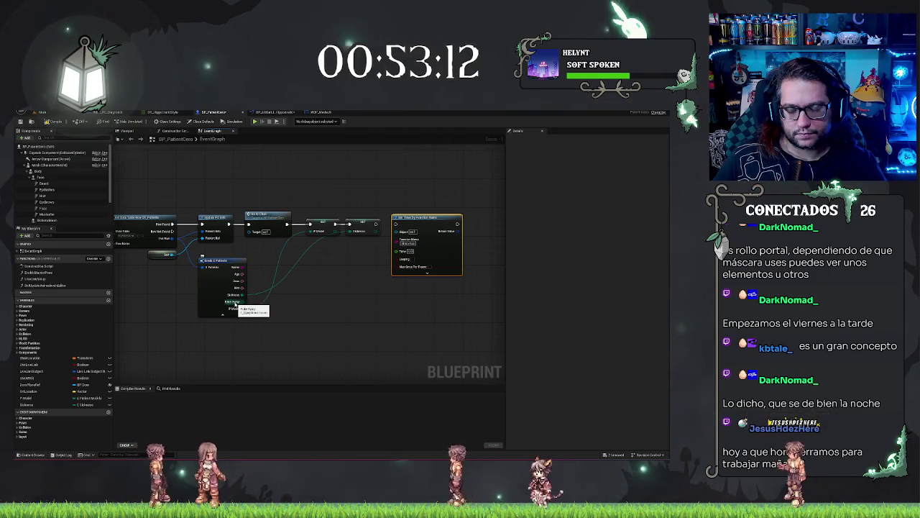
drag(448, 216, 450, 216)
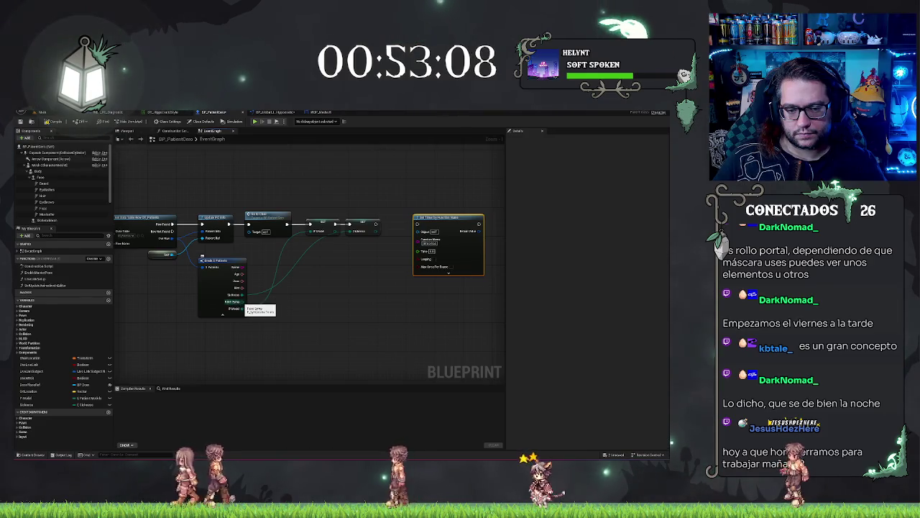
drag(354, 260, 365, 255)
click(385, 287)
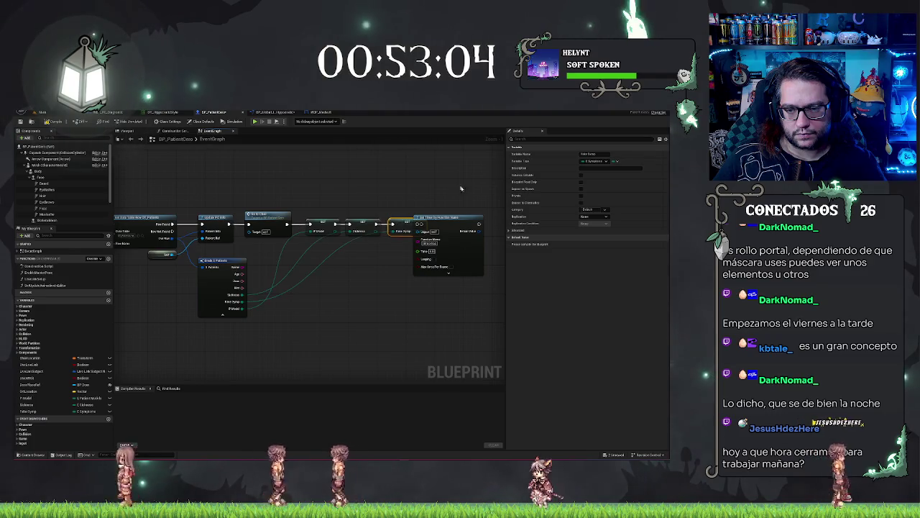
click(484, 289)
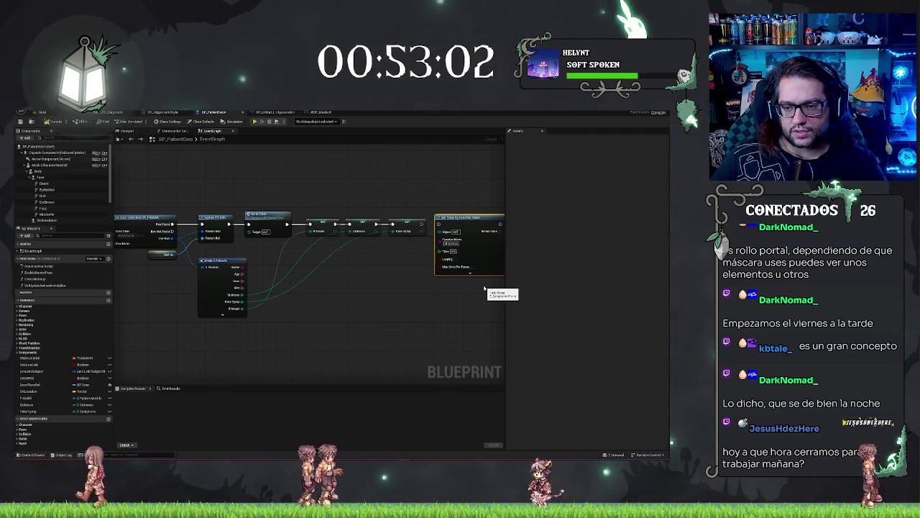
click(212, 316)
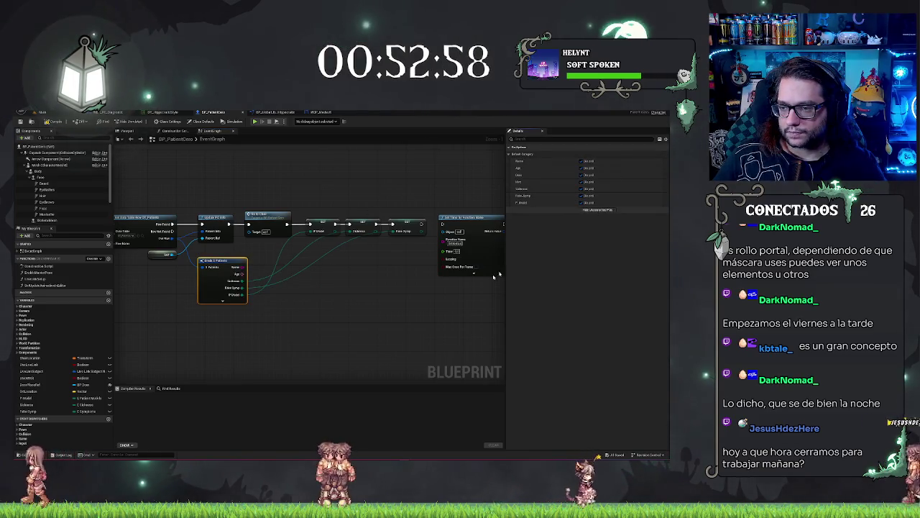
click(397, 309)
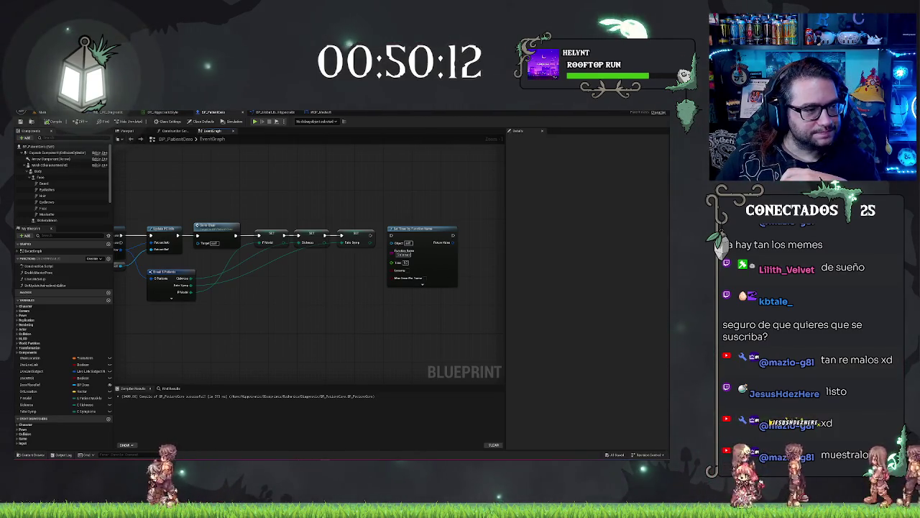
Step: Switch to Discord and open the first meme video full size
key(alt+Tab)
click(165, 237)
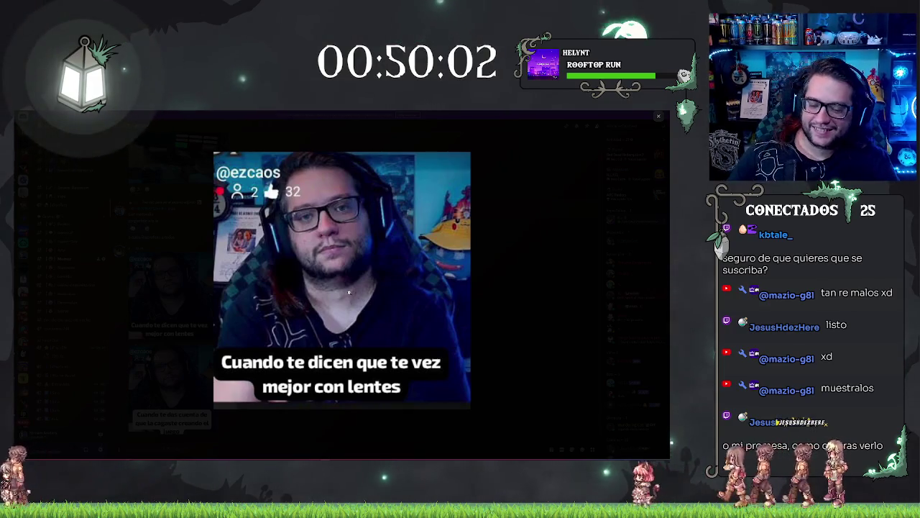
Step: Close the first meme, watch the second meme video, close it, and minimise Discord
click(502, 357)
click(171, 381)
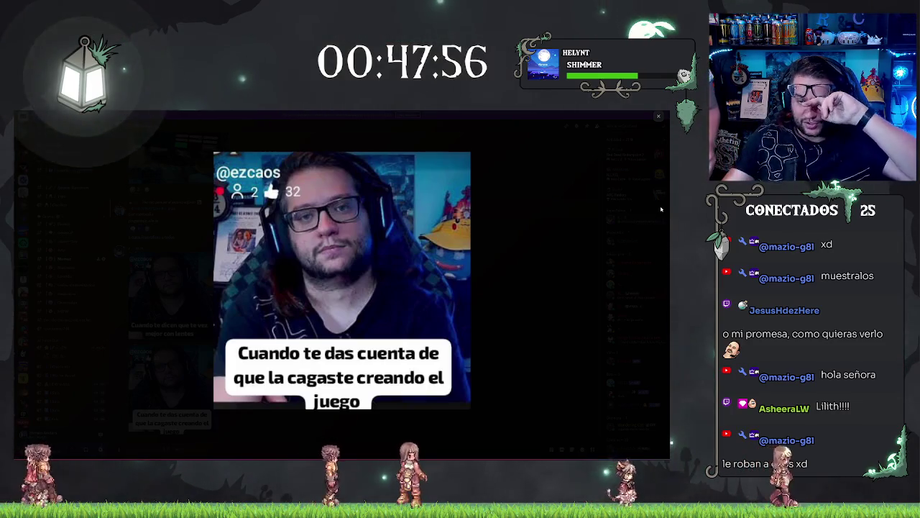
click(583, 212)
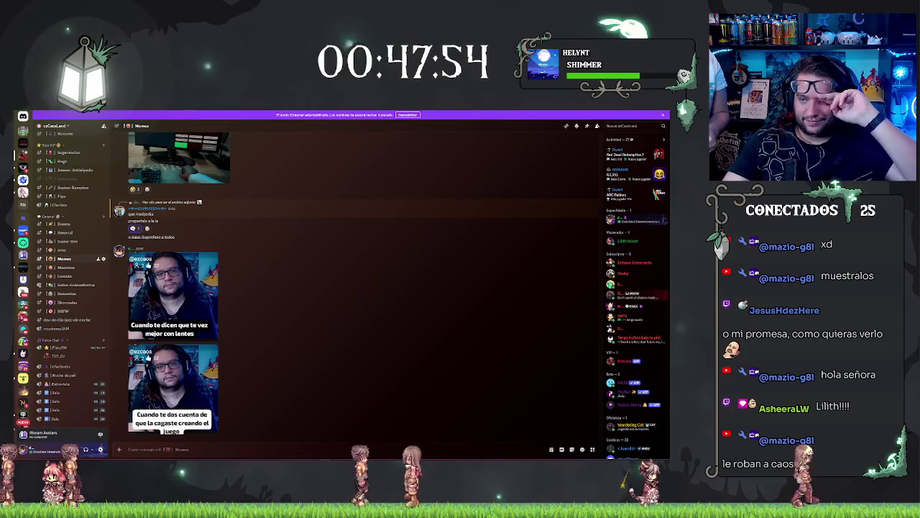
key(super+Down)
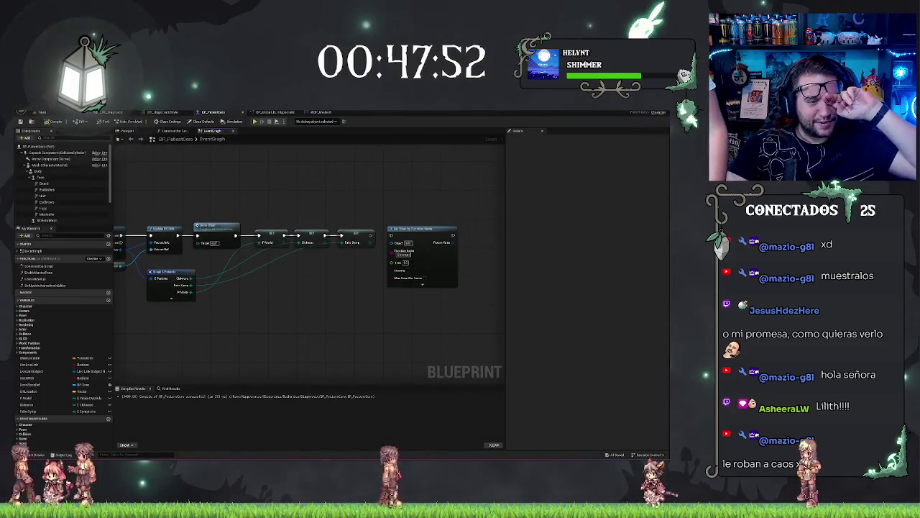
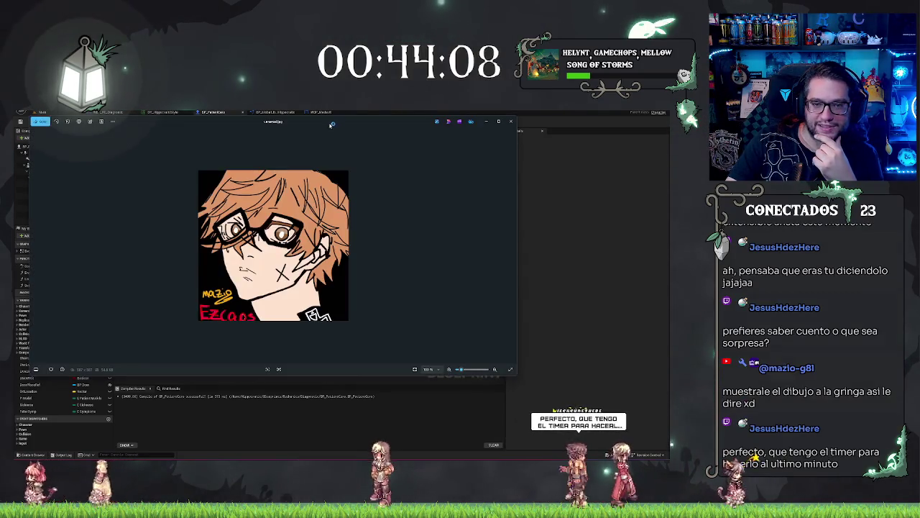
Step: Maximize the orange-haired portrait with glasses in Photos, then close the viewer
double_click(317, 125)
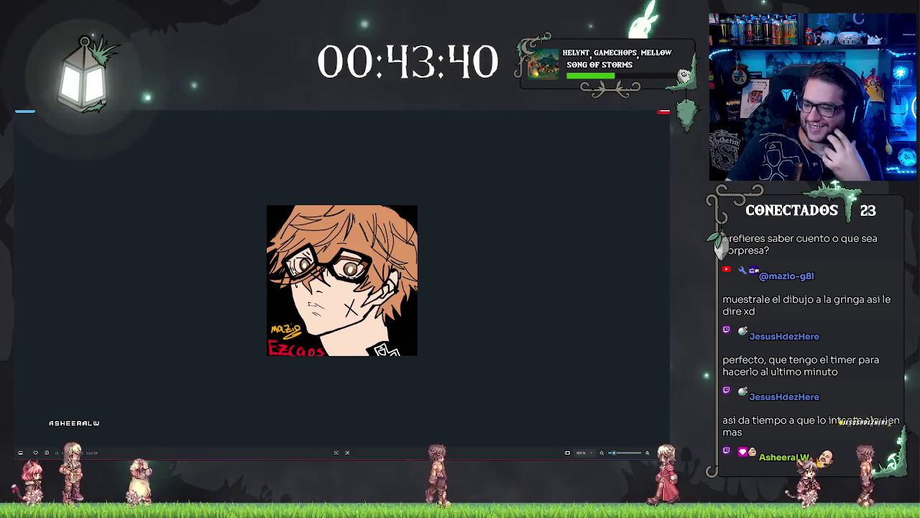
click(503, 173)
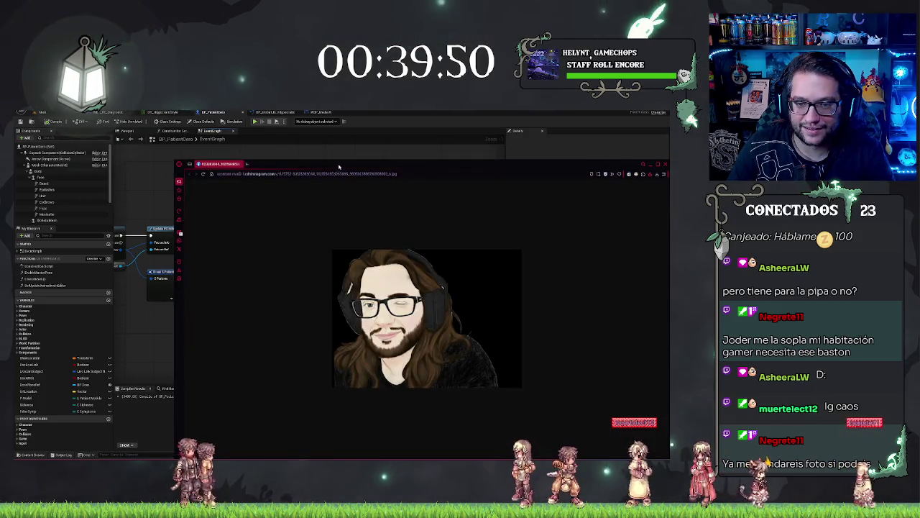
Step: Zoom into the portrait, then switch to the Blueprint editor and on to the Twitch page
ctrl+scroll(357, 204, up, 4)
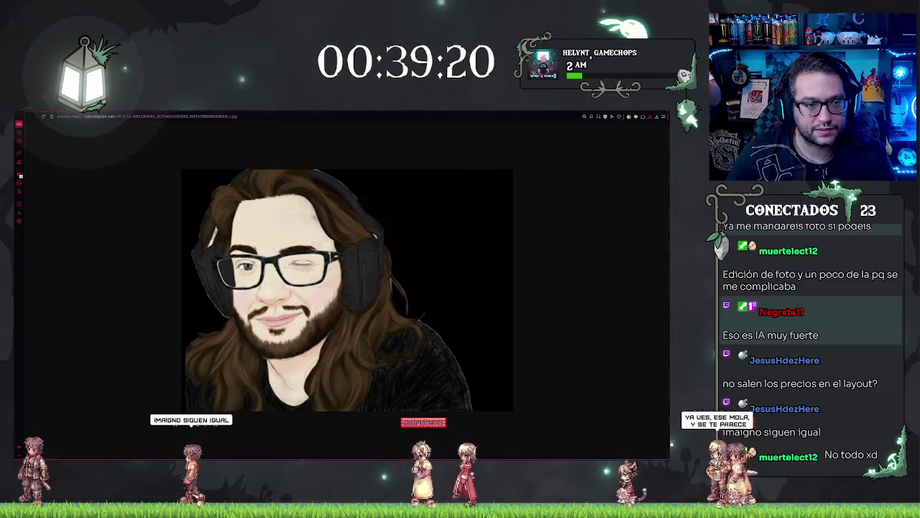
key(alt+Tab)
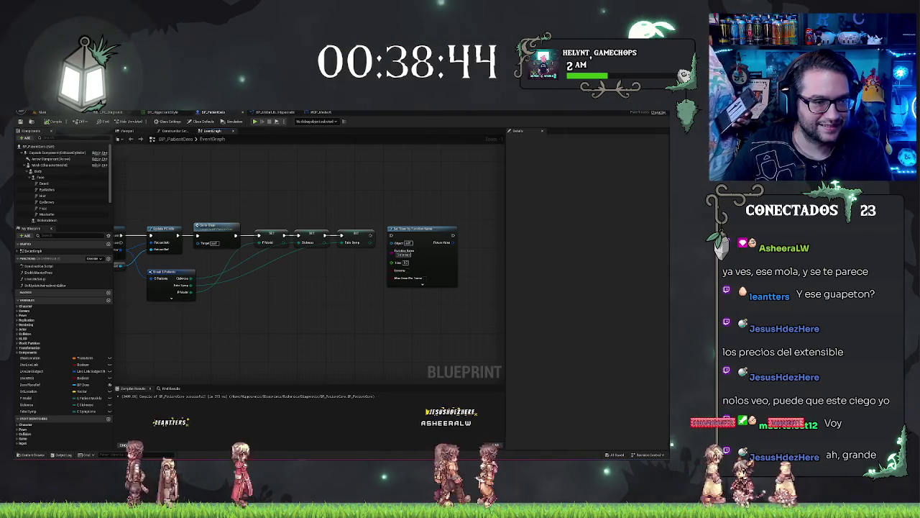
key(alt+Tab)
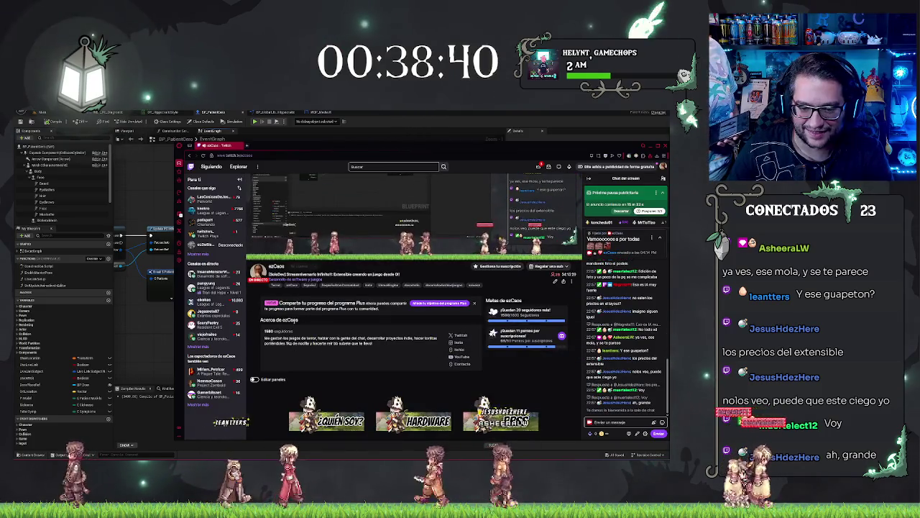
Step: Enlarge the Twitch page and copy the extensible price lines from the channel panels
scroll(320, 273, down, 3)
scroll(319, 273, down, 5)
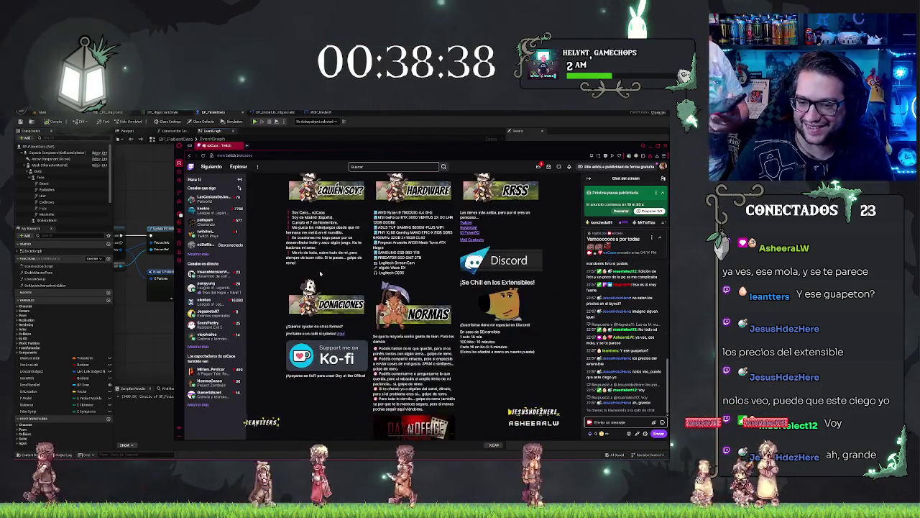
key(ctrl+plus)
key(ctrl+plus)
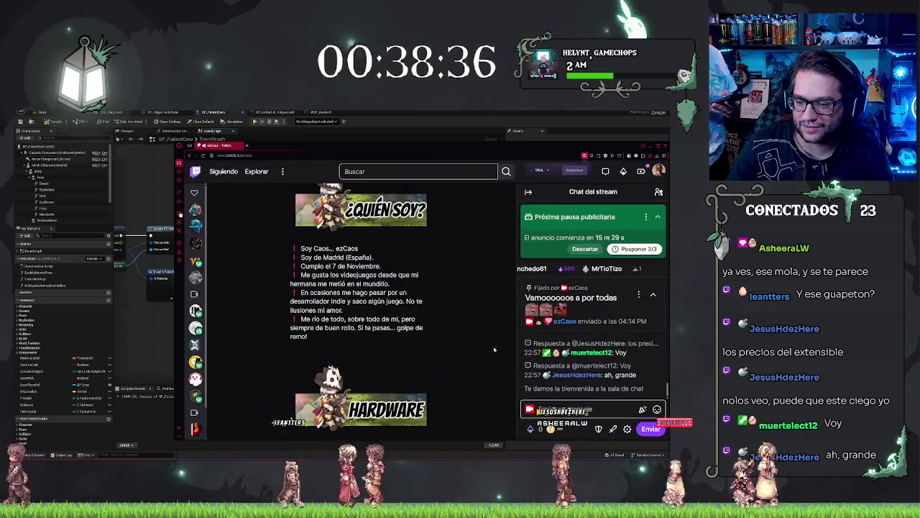
scroll(452, 342, down, 10)
scroll(451, 342, down, 10)
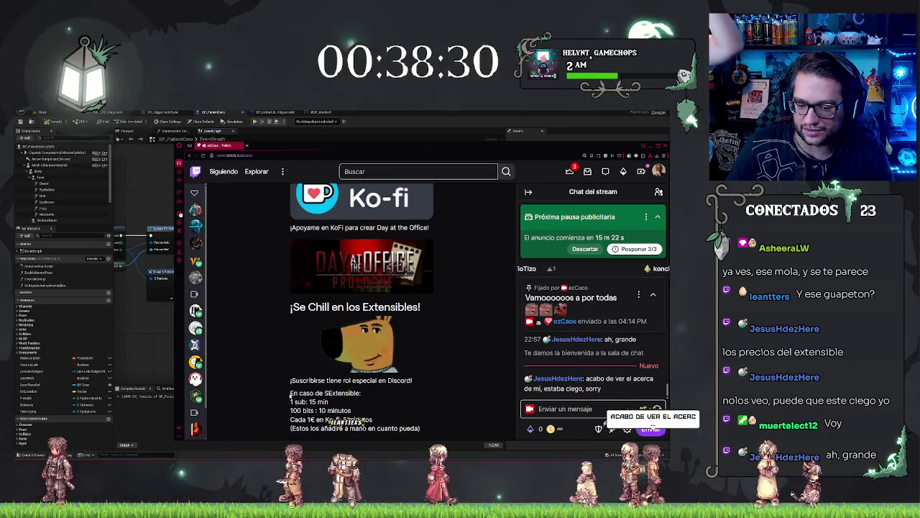
key(ctrl+a)
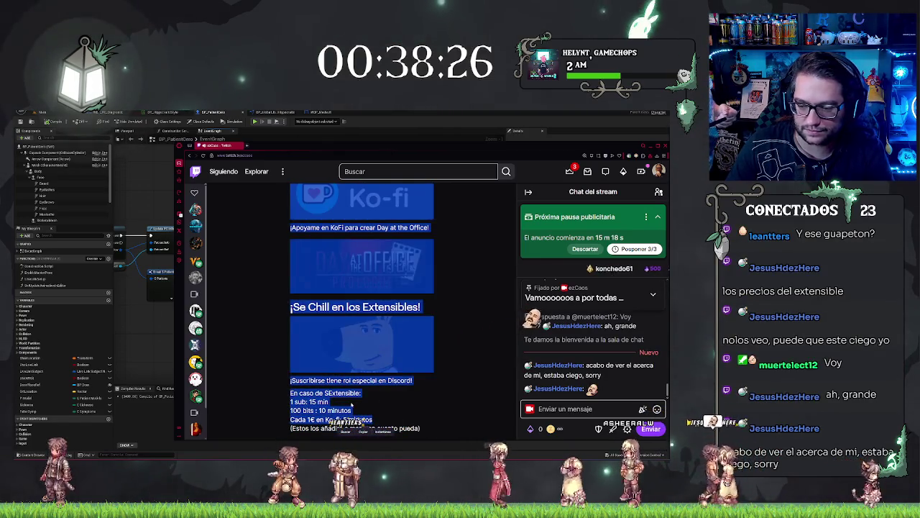
drag(290, 400, 471, 409)
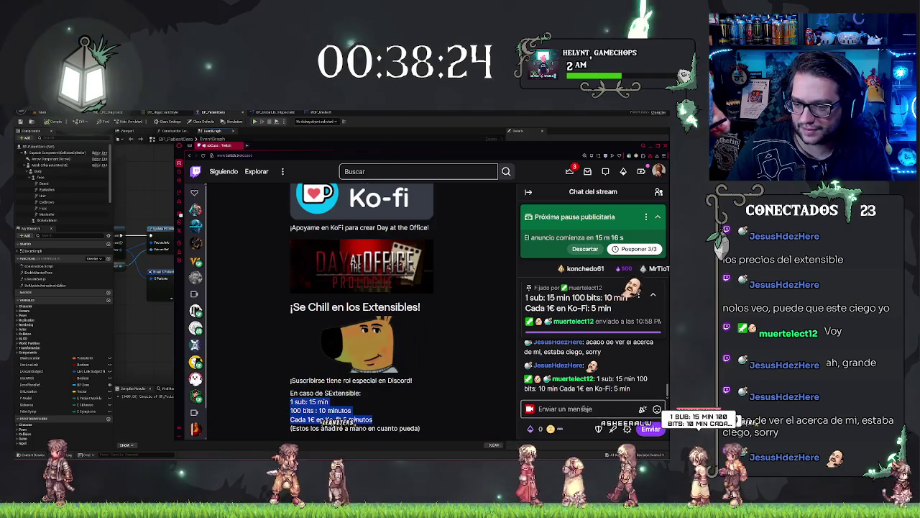
key(ctrl+c)
Step: Post the copied prices (1 sub: 15 min, 100 bits, 1€ Ko-fi) to chat and hide the browser
click(612, 407)
key(ctrl+v)
key(Return)
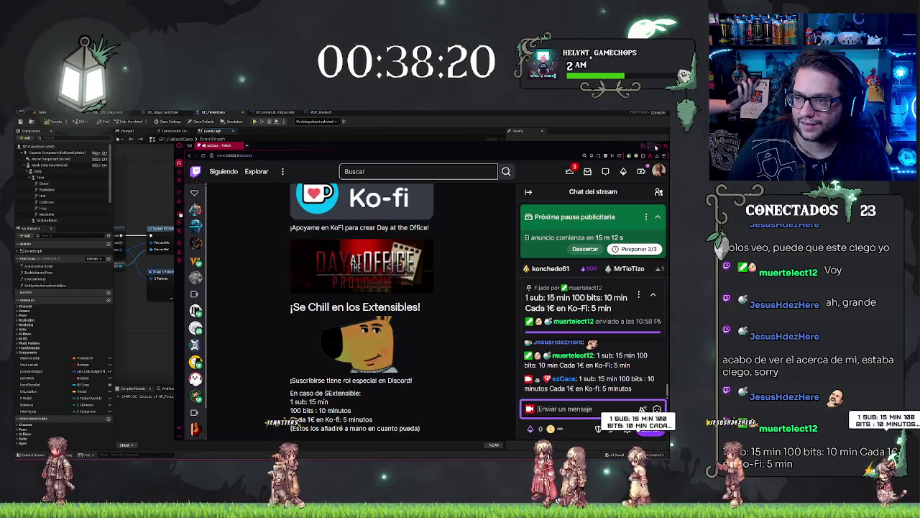
click(656, 147)
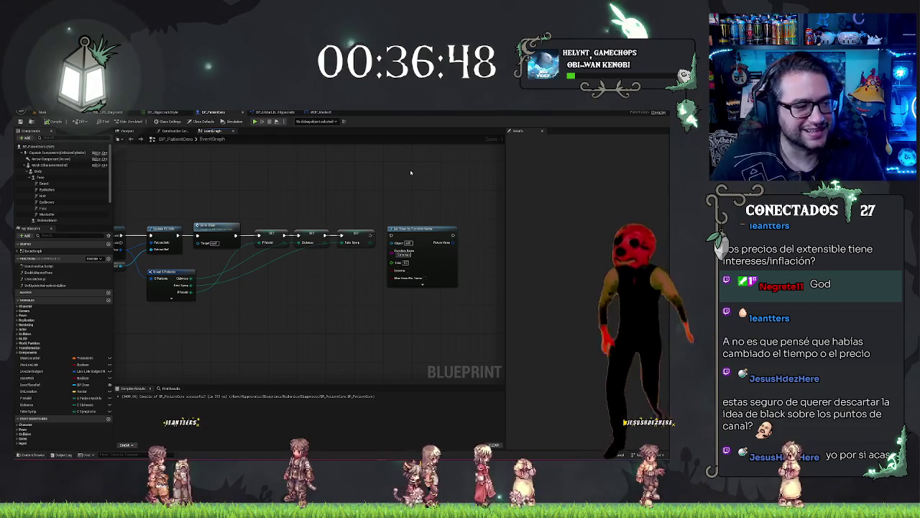
Step: Pan and zoom out the BP_PatientCore graph to show the chain ending in Set Timer by Function Name
mouse_move(411, 172)
mouse_down()
mouse_move(384, 183)
mouse_move(391, 202)
mouse_move(278, 201)
mouse_up()
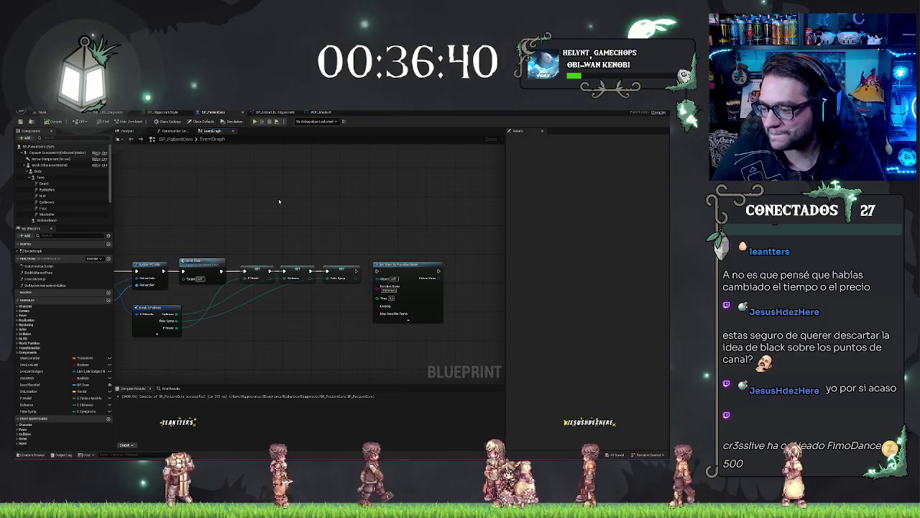
drag(283, 201, 394, 209)
scroll(394, 209, down, 2)
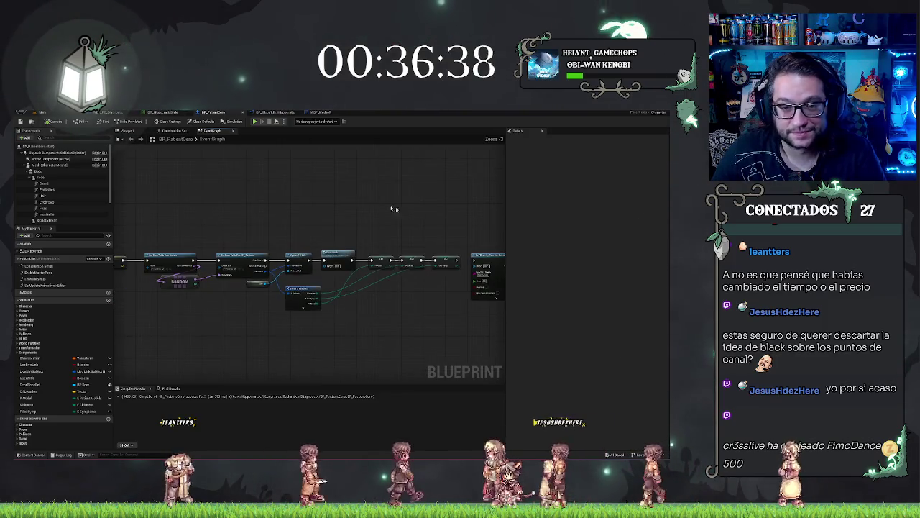
Step: Open ChangeModel, abandon a 'get' node from the patient cast, and switch to BP_PatientCero
double_click(337, 253)
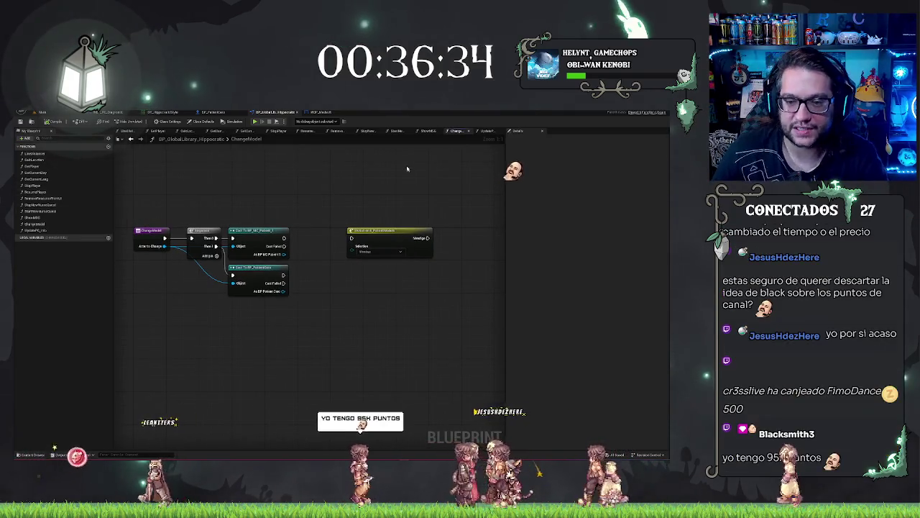
click(391, 232)
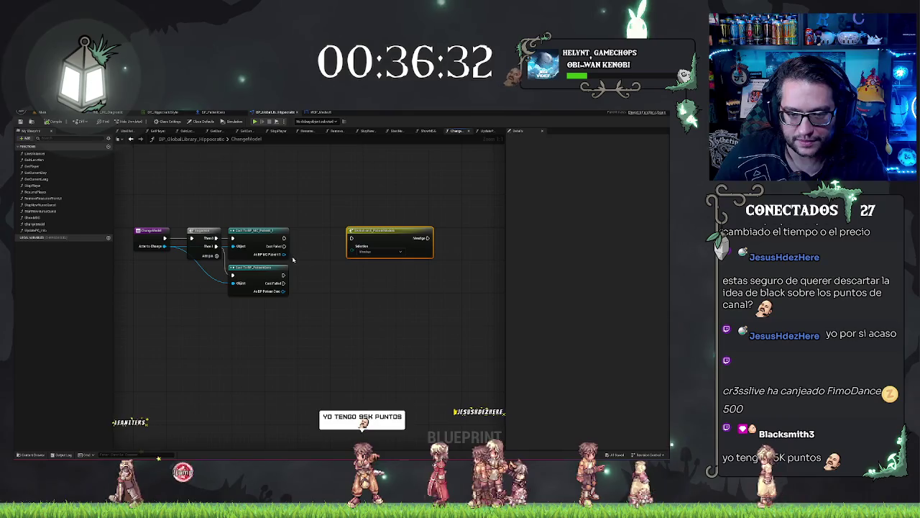
drag(296, 253, 298, 255)
text(get)
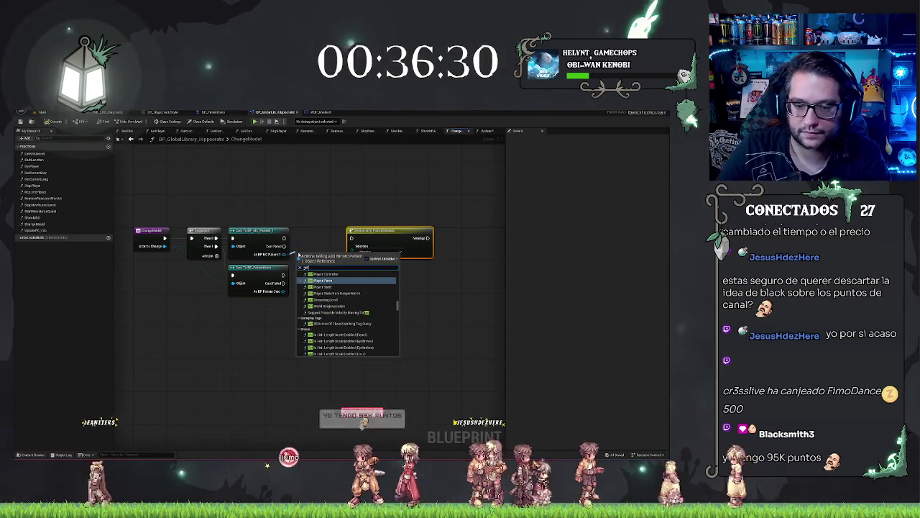
click(281, 154)
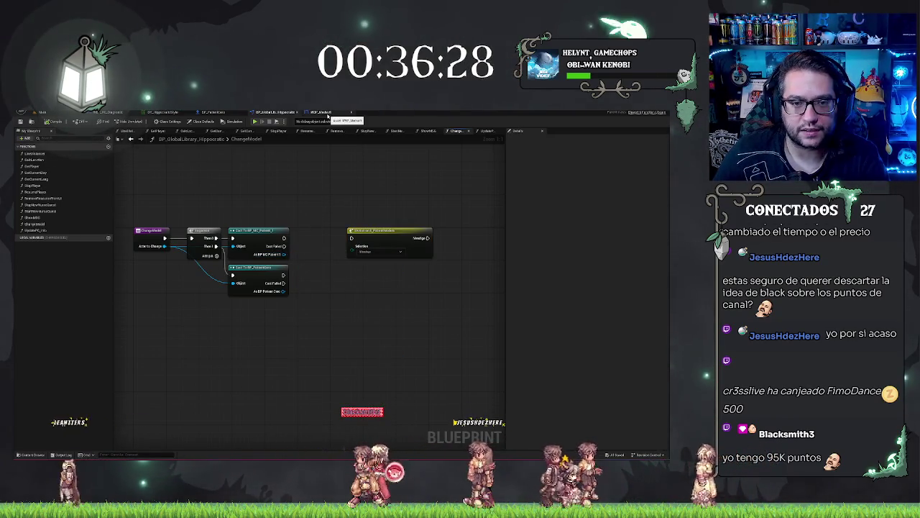
click(213, 112)
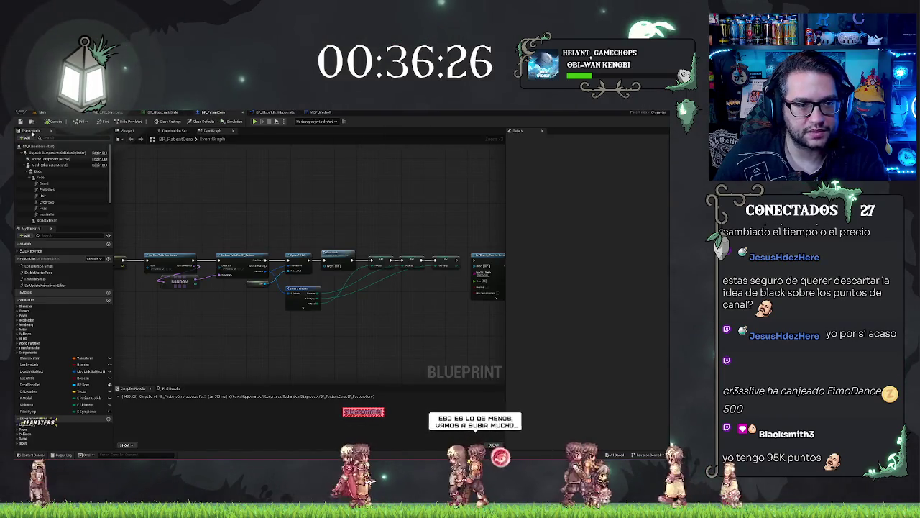
Step: Browse to BP_PatientCero's asset, then go through Mechanics and UI to the Metal Lenses folder
click(32, 122)
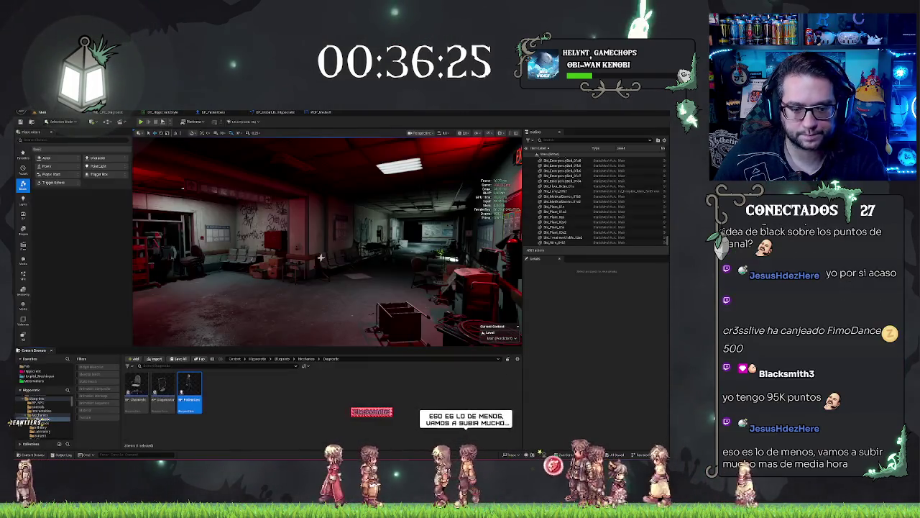
click(306, 358)
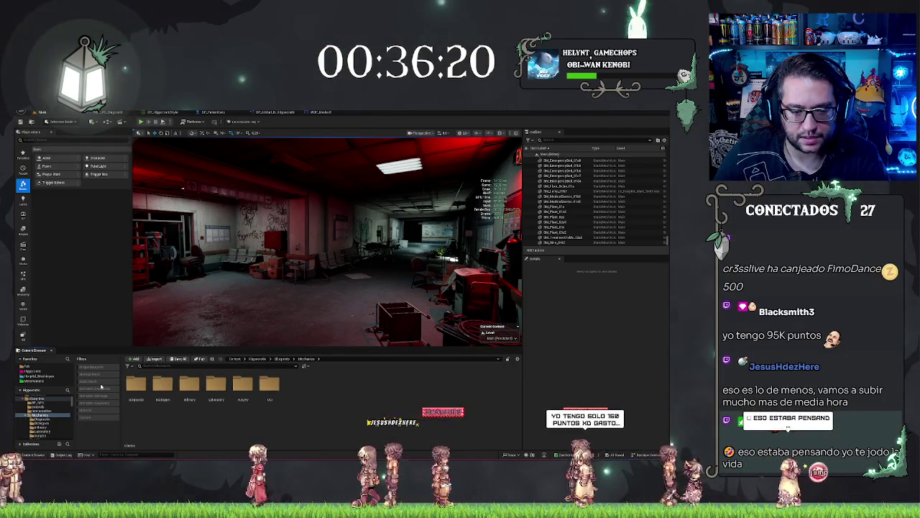
click(136, 389)
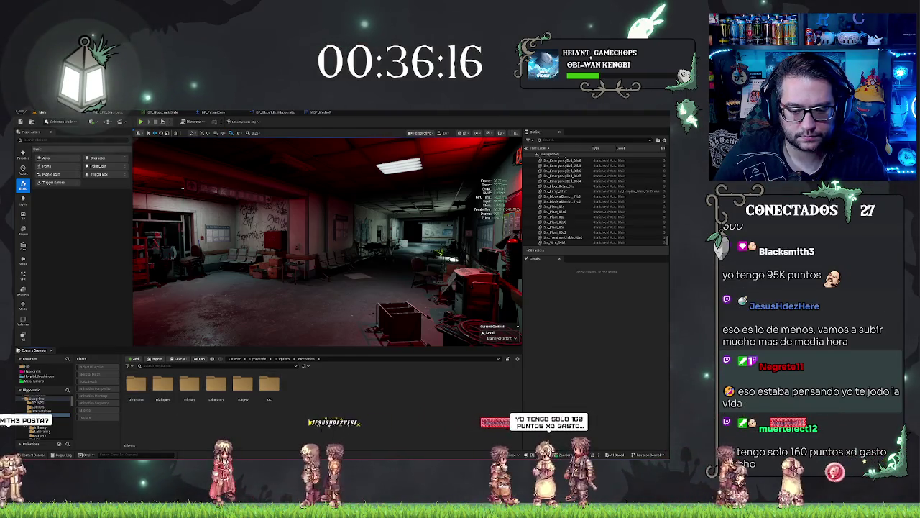
double_click(268, 388)
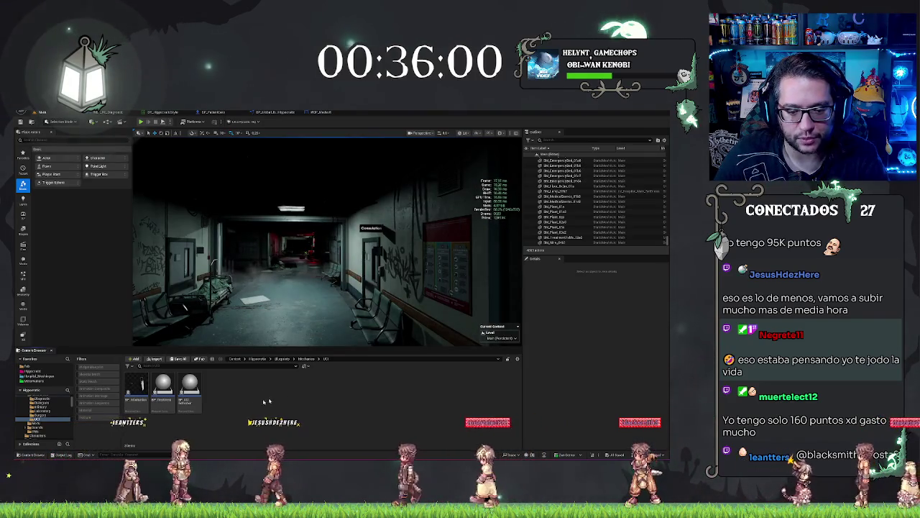
click(42, 380)
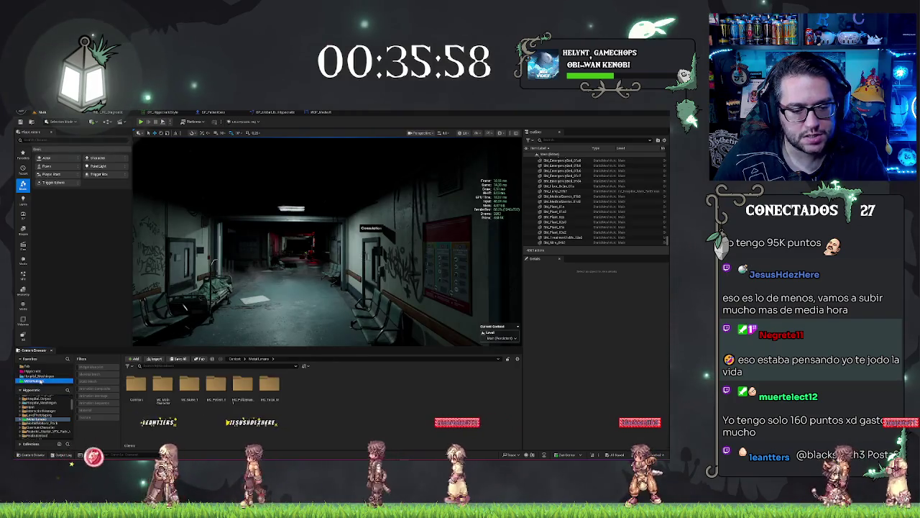
Step: Duplicate the patient skeletal mesh in MC_Patient_1, keeping the default name
double_click(224, 385)
click(242, 390)
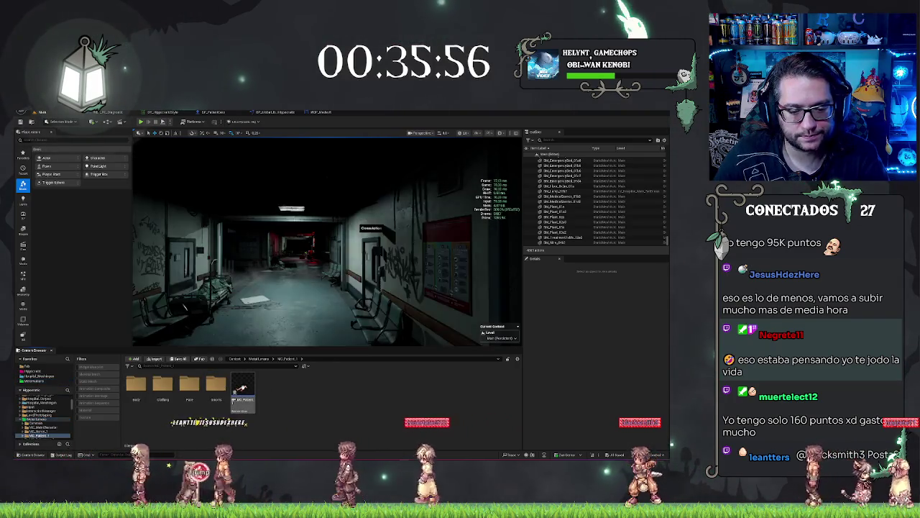
key(ctrl+d)
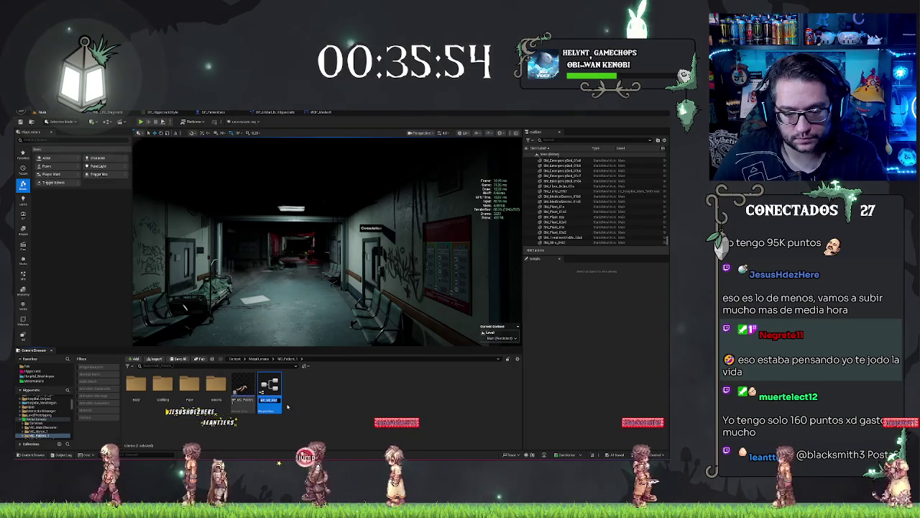
key(Return)
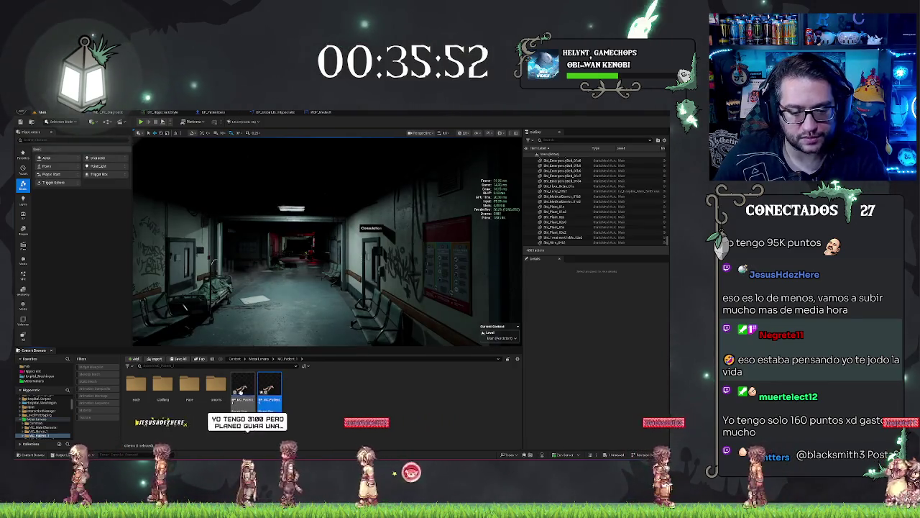
scroll(48, 426, up, 3)
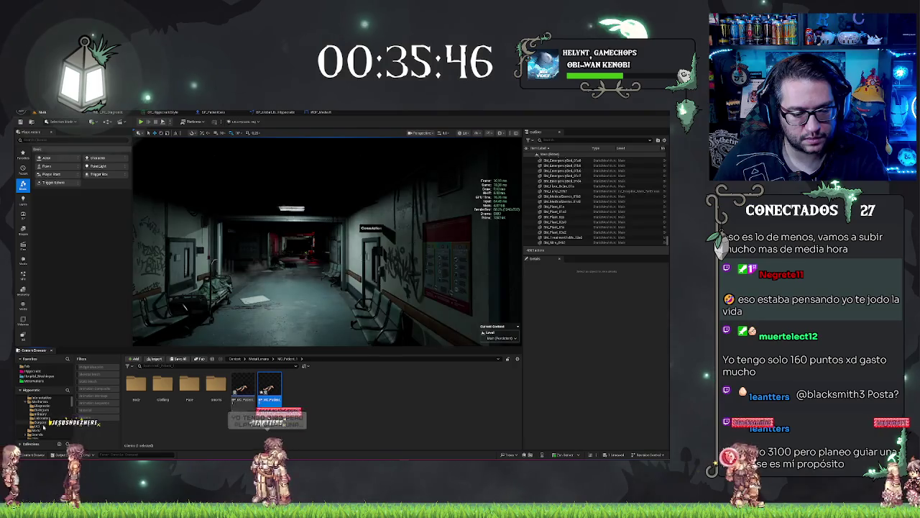
scroll(31, 408, down, 2)
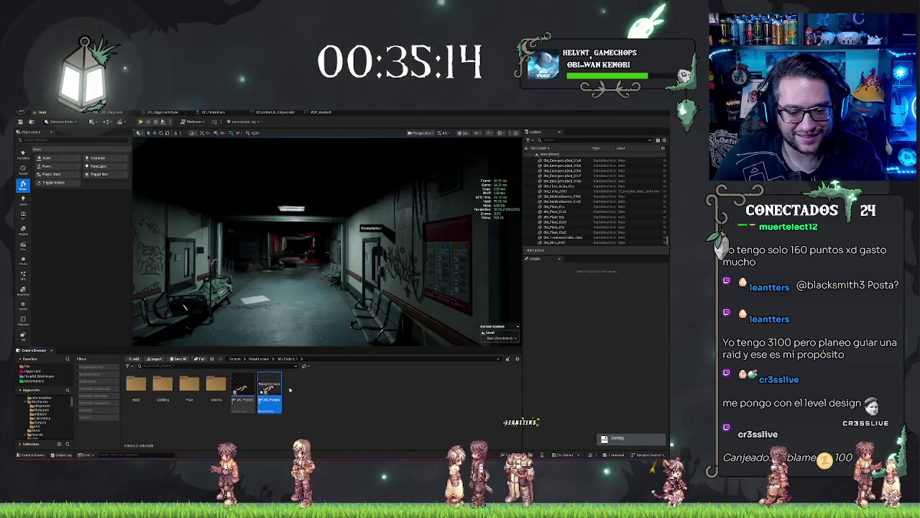
Step: Fly the viewport camera to the diagnosis monitor showing the MEDPEDIA and MEDSOFT screens
mouse_move(323, 245)
mouse_down()
mouse_move(281, 240)
mouse_move(388, 241)
mouse_move(345, 240)
mouse_up()
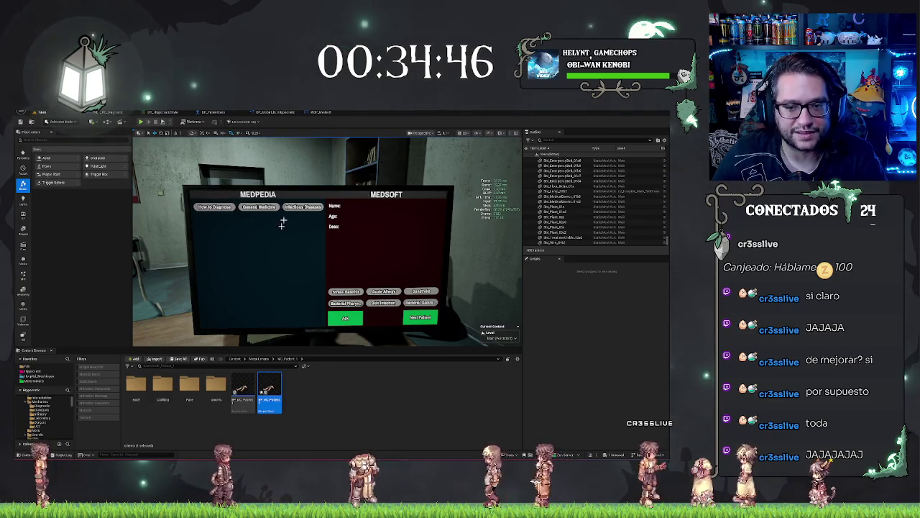
Step: Select BP_DiagMonitor in the level and orbit to view it at an angle
click(306, 229)
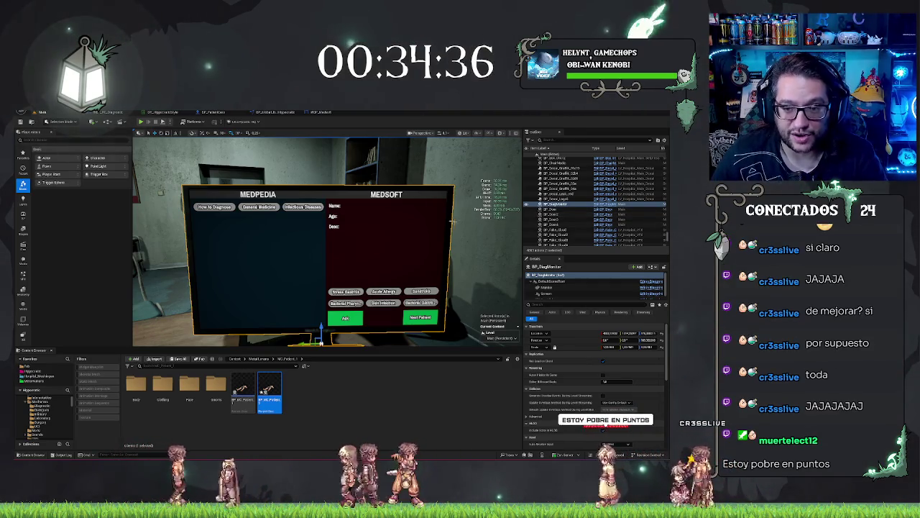
mouse_move(361, 233)
mouse_down()
mouse_move(306, 240)
mouse_move(429, 241)
mouse_up()
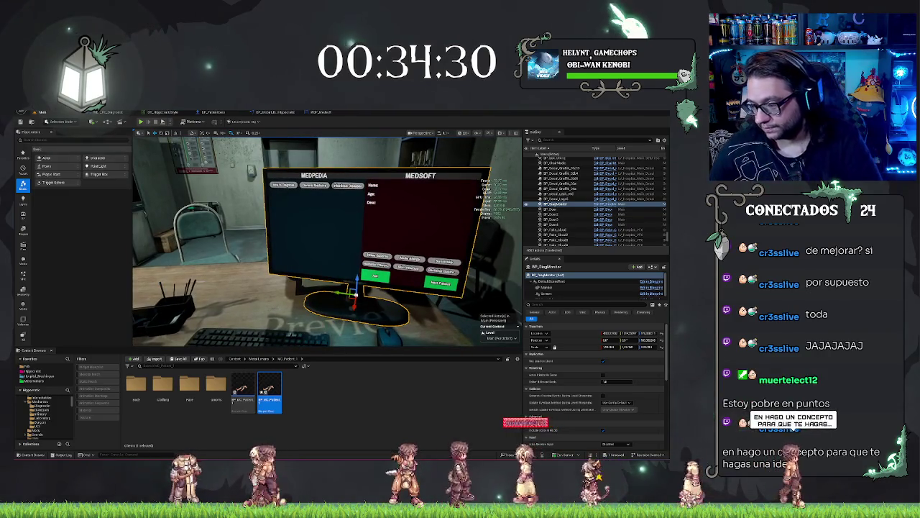